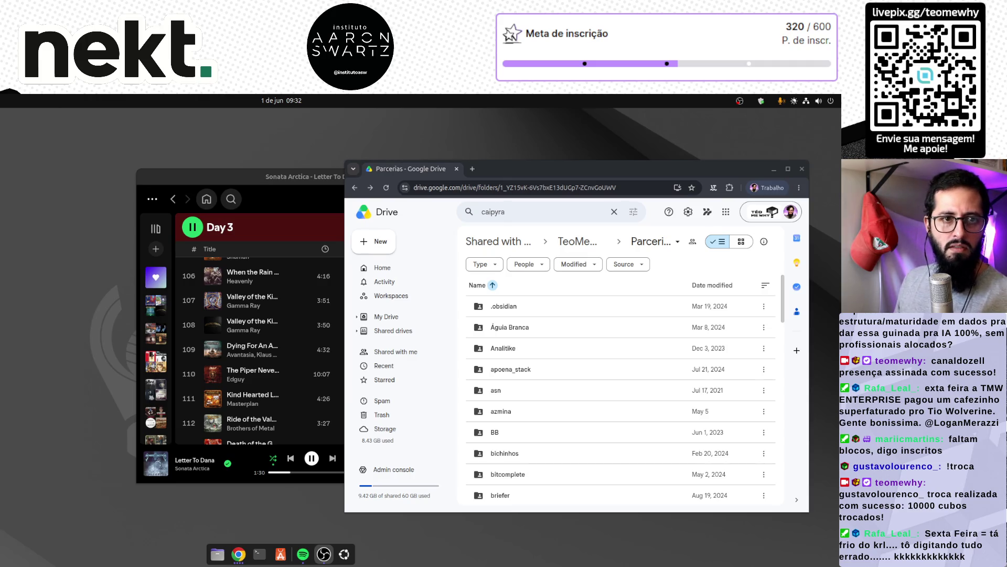
# Back in the browser, erase the old 'caipyra' query from the Drive search box and bring up advanced search.
pyautogui.hotkey('alt', 'Tab')
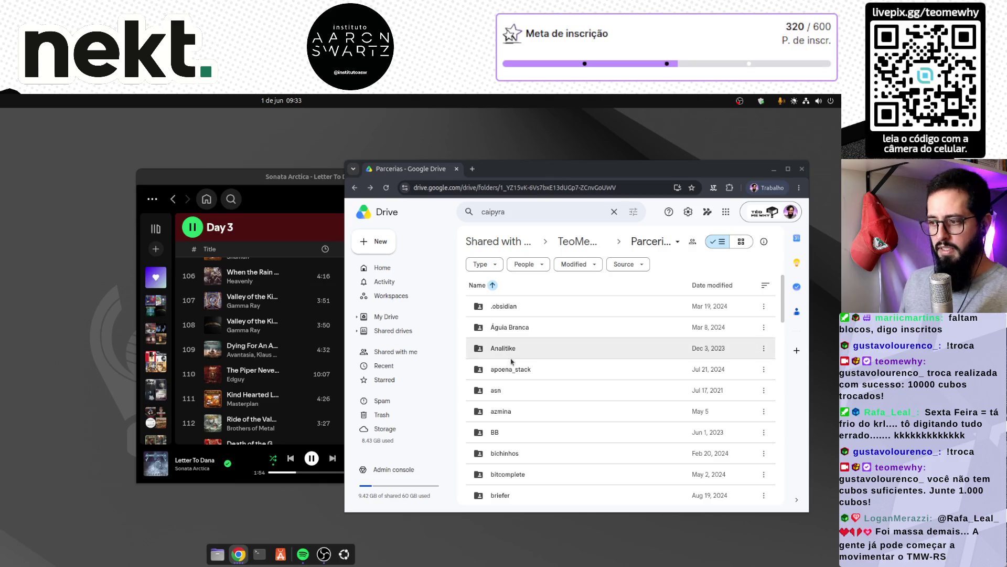
pyautogui.scroll(-5, 524, 430)
pyautogui.scroll(5, 528, 439)
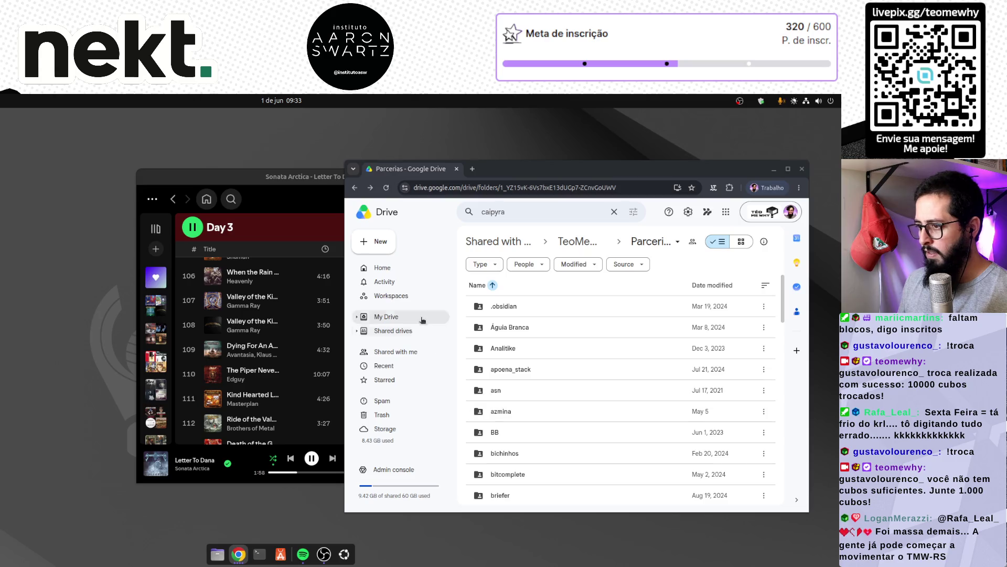
pyautogui.click(509, 211)
pyautogui.doubleClick(508, 211)
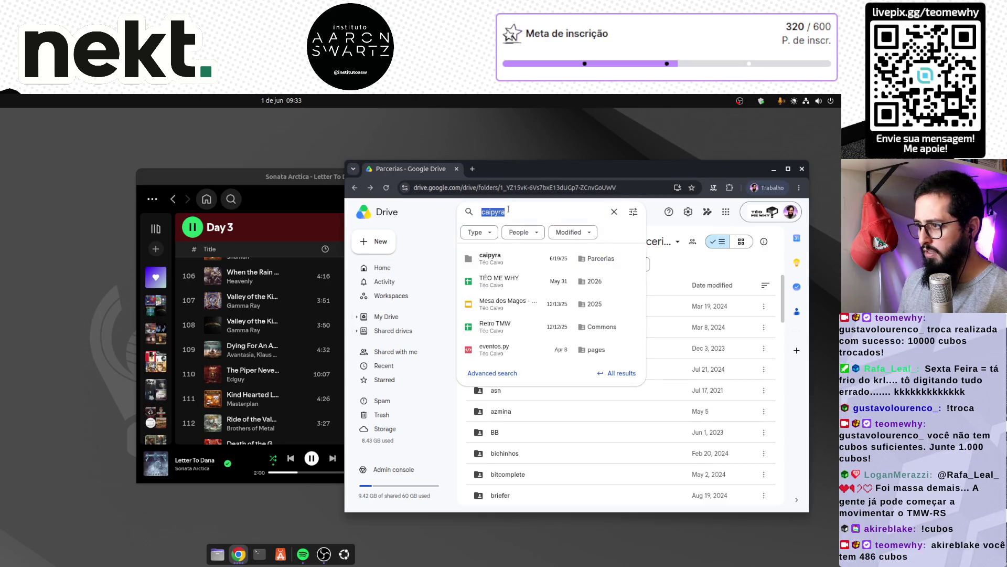
pyautogui.press('BackSpace')
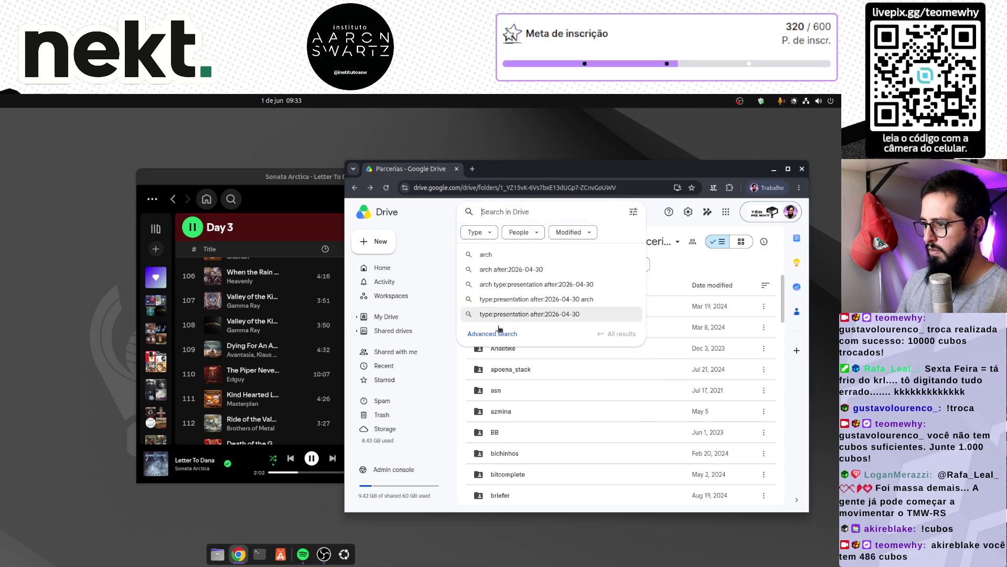
pyautogui.click(499, 334)
# Set the advanced search file type to Presentations, leaving the owner as Anyone.
pyautogui.click(567, 261)
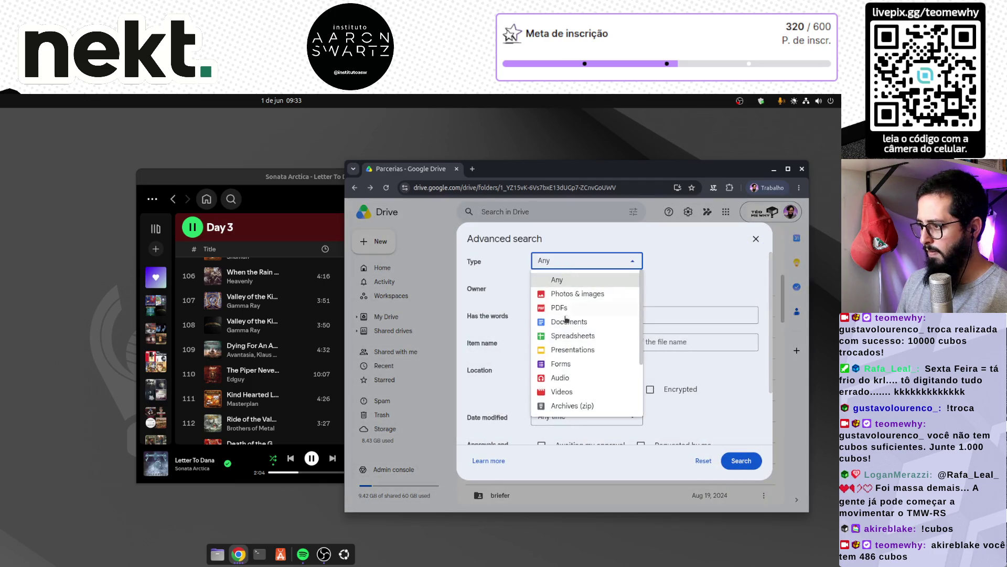
pyautogui.click(565, 351)
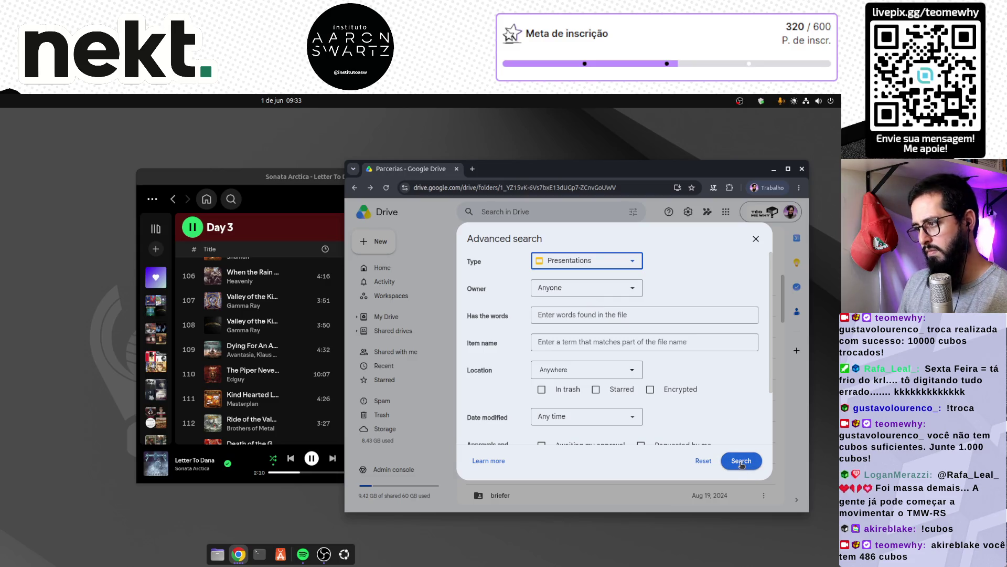
pyautogui.click(570, 287)
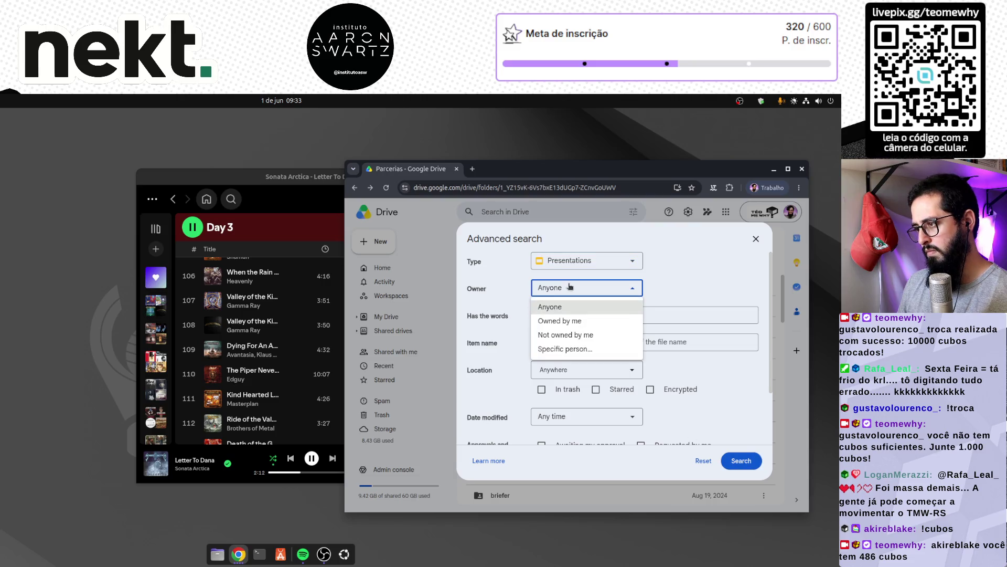
pyautogui.click(702, 287)
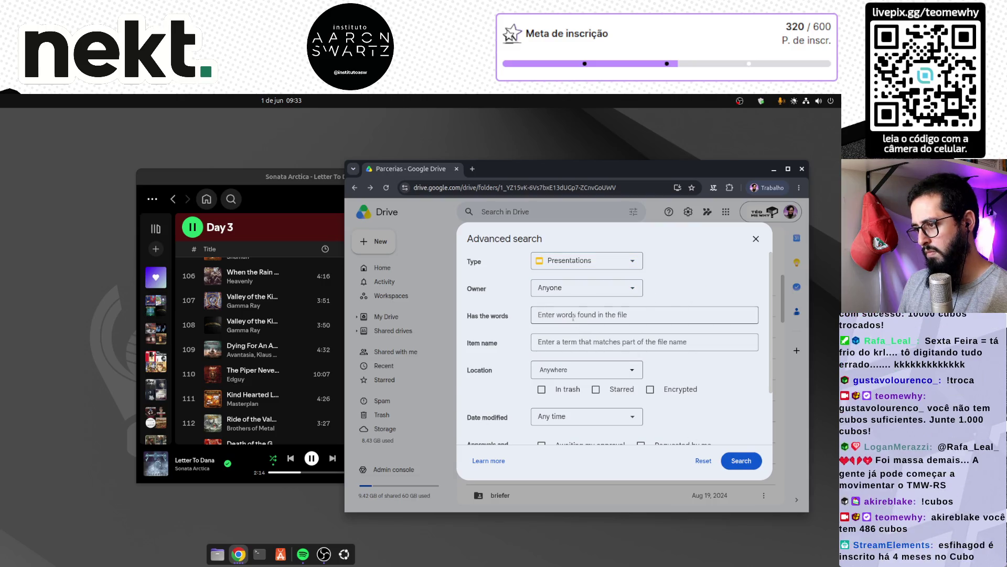
pyautogui.scroll(-2, 507, 358)
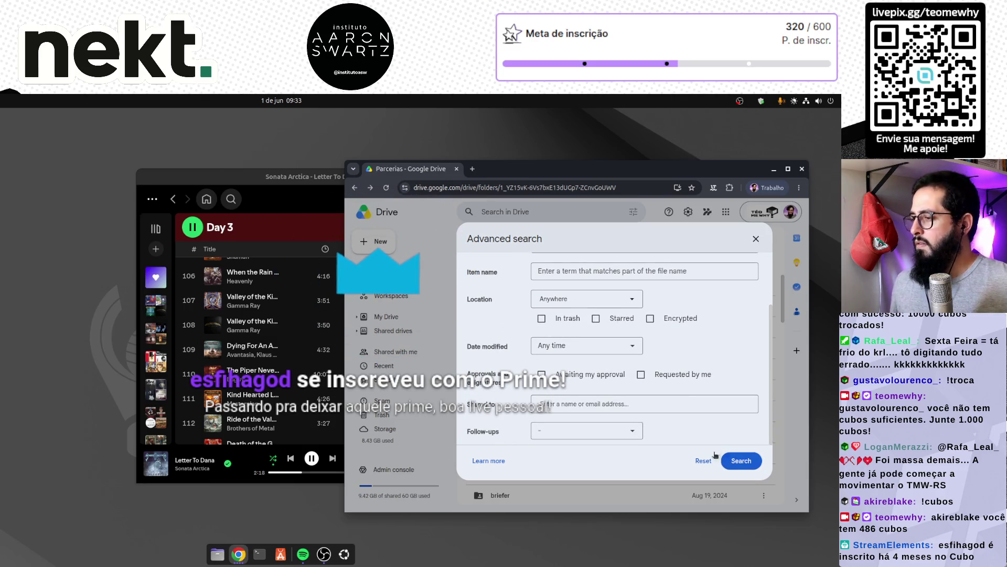
# Limit date modified to the last 30 days, run the search, and open Arch TMW.
pyautogui.click(596, 346)
pyautogui.click(581, 419)
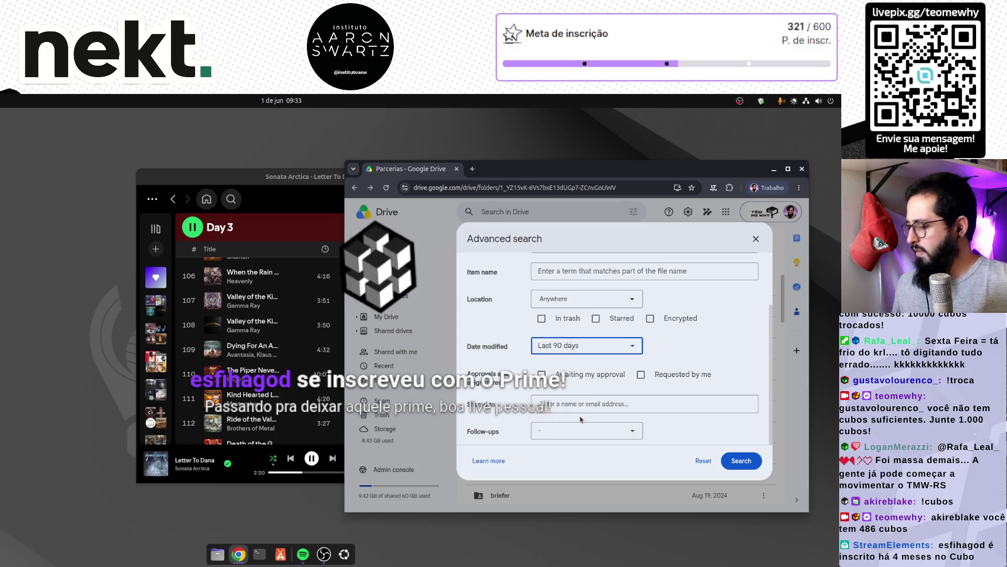
pyautogui.click(581, 351)
pyautogui.click(577, 404)
pyautogui.click(741, 460)
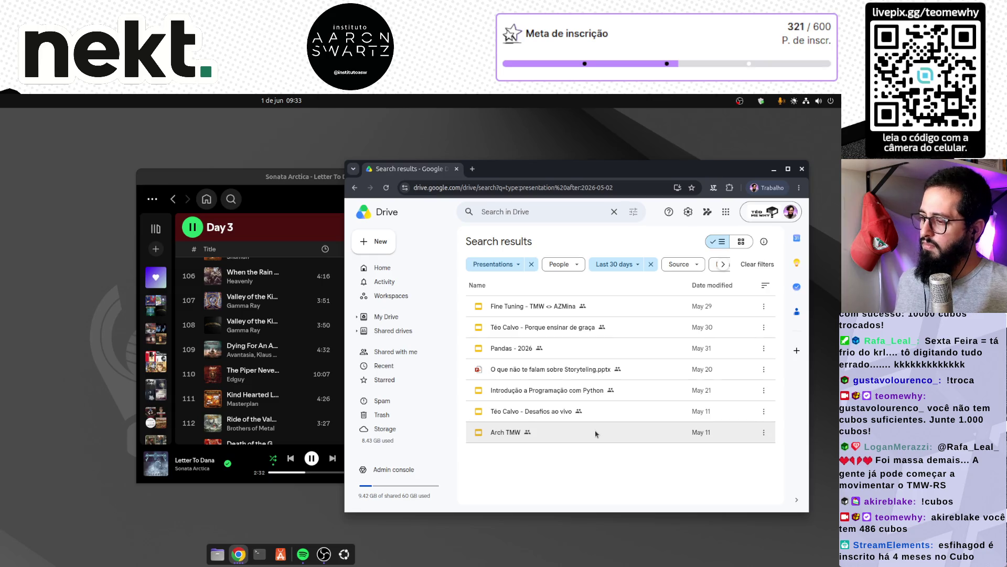
pyautogui.doubleClick(515, 433)
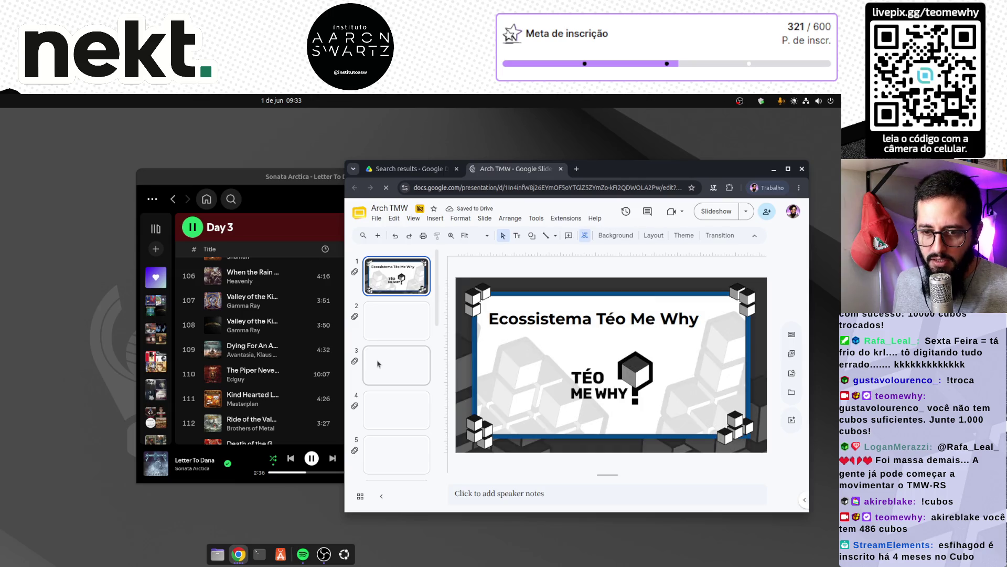
# Browse the Nossos serviços and Nossa Infra slides, then return to the Ecossistema Téo Me Why title slide.
pyautogui.scroll(-2, 404, 356)
pyautogui.scroll(2, 405, 353)
pyautogui.scroll(-5, 406, 353)
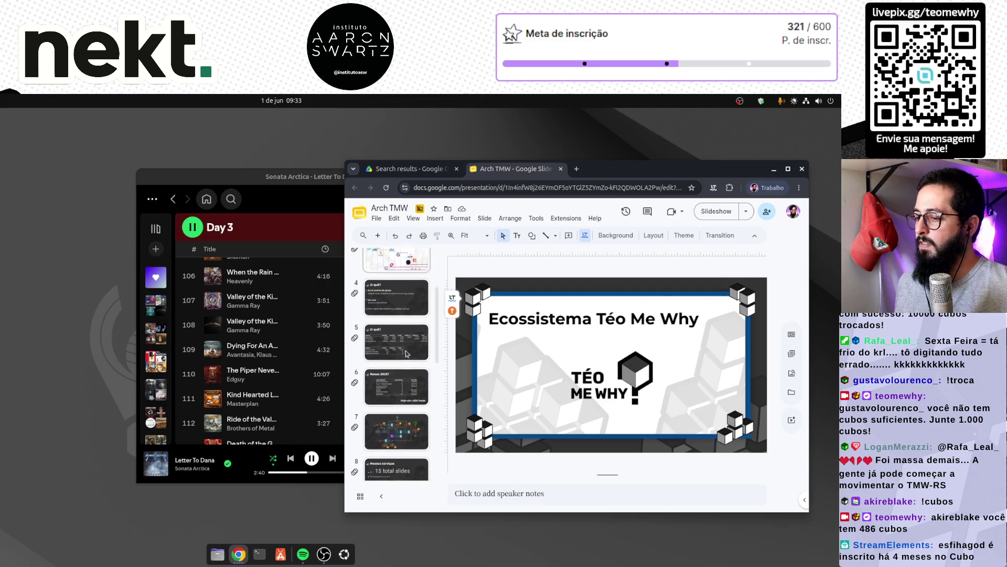
pyautogui.click(407, 377)
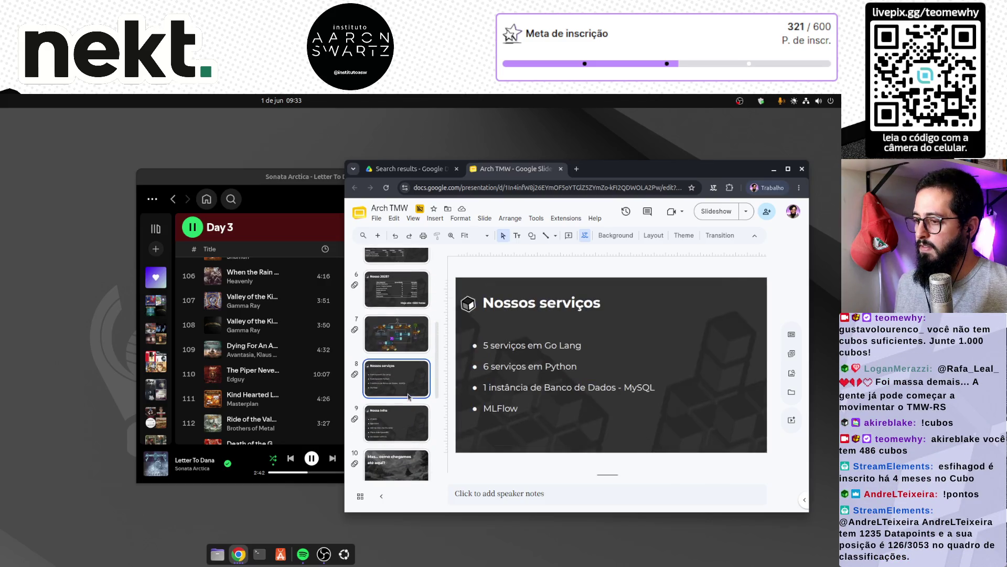
pyautogui.click(408, 422)
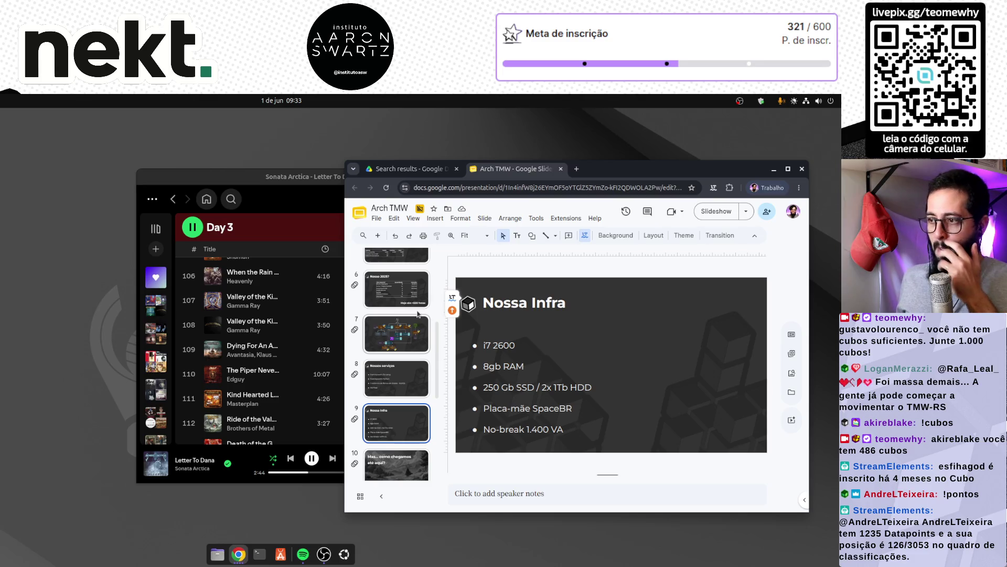
pyautogui.scroll(5, 419, 319)
pyautogui.click(398, 281)
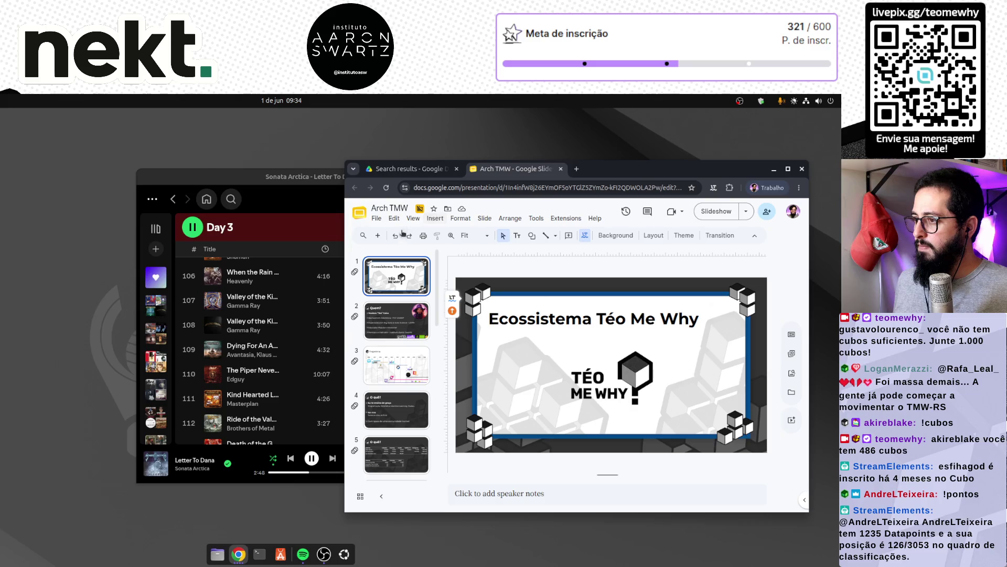
# View the presentation's document details from the File menu, then close them.
pyautogui.click(376, 218)
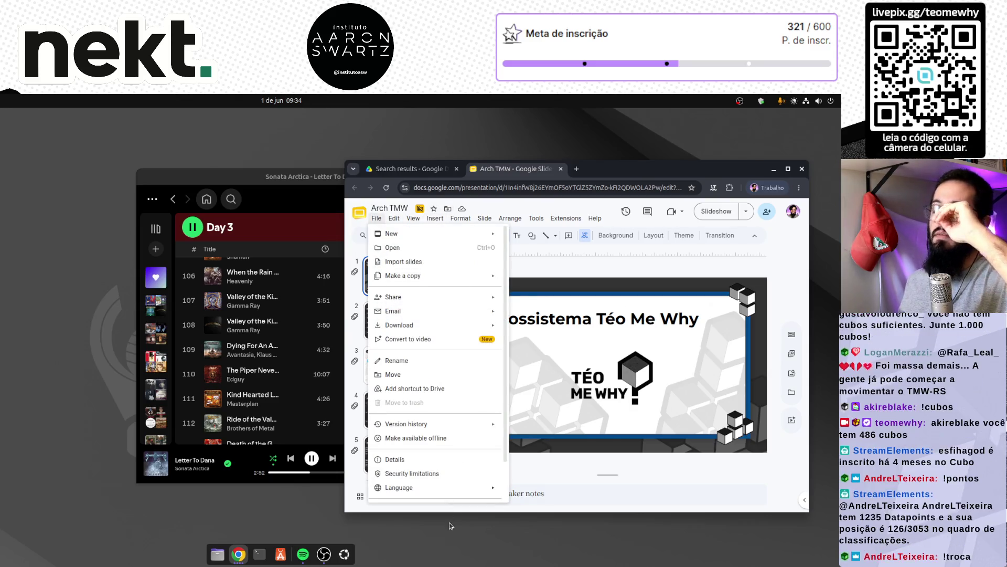
pyautogui.click(448, 460)
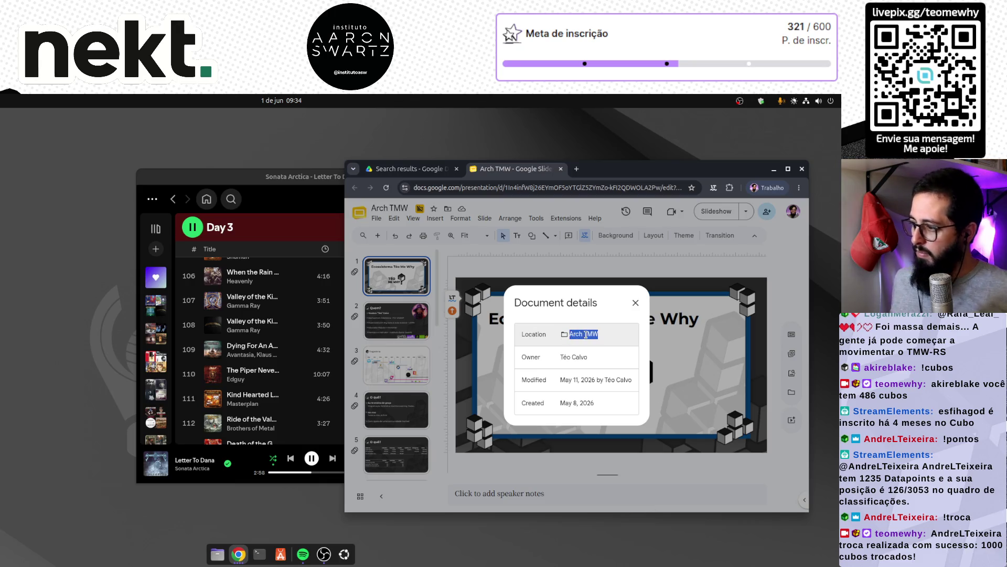
pyautogui.click(635, 304)
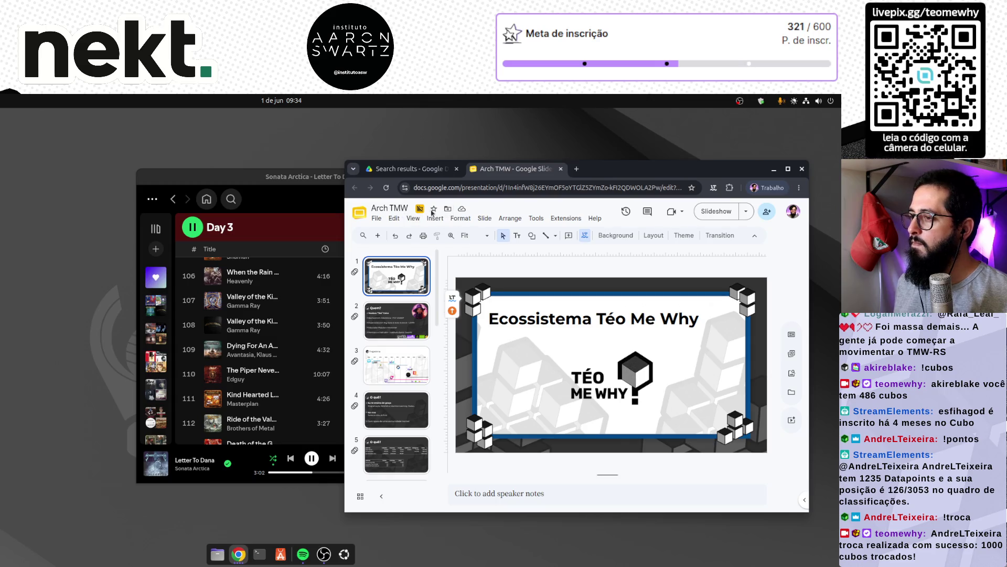
# Open Arch TMW's current folder in a new Drive tab and select the deck there.
pyautogui.click(448, 210)
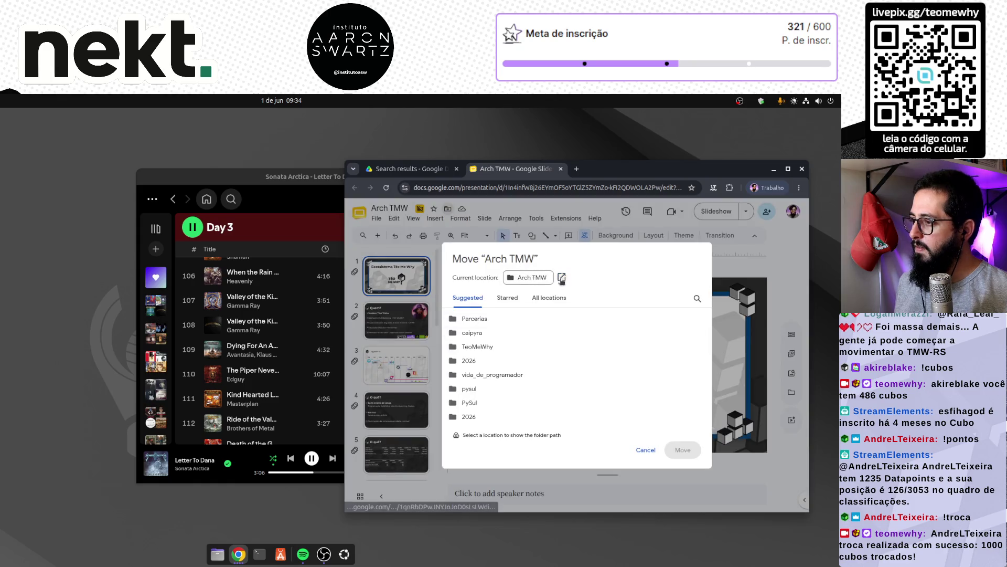
pyautogui.click(561, 277)
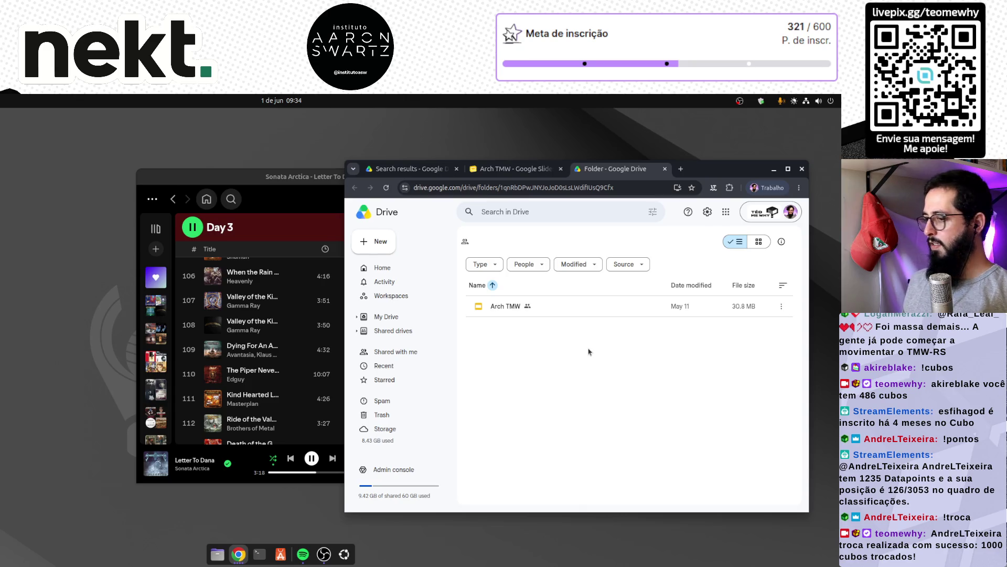
pyautogui.click(565, 310)
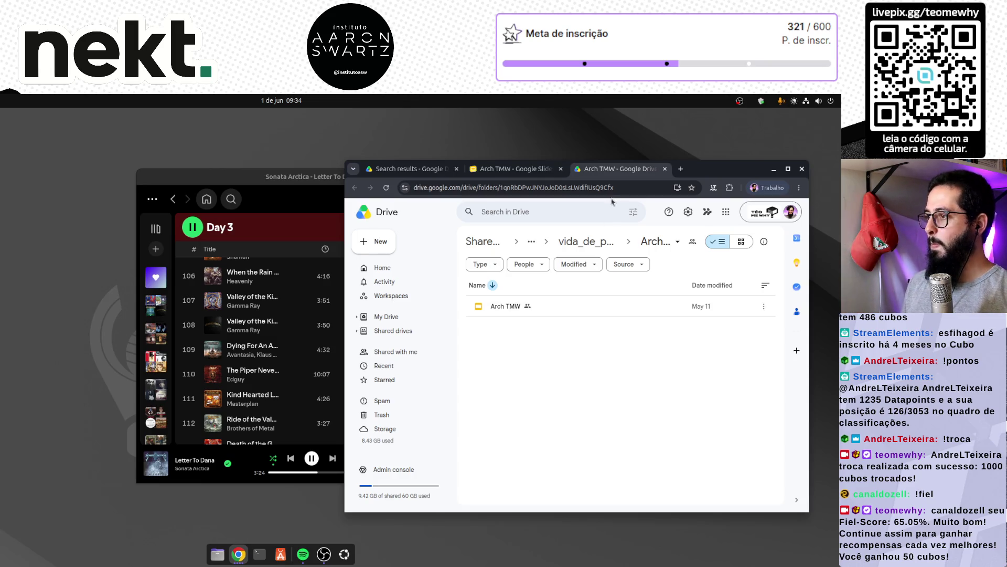
# Cut Arch TMW and move it into the caipyra folder found via search.
pyautogui.click(555, 309)
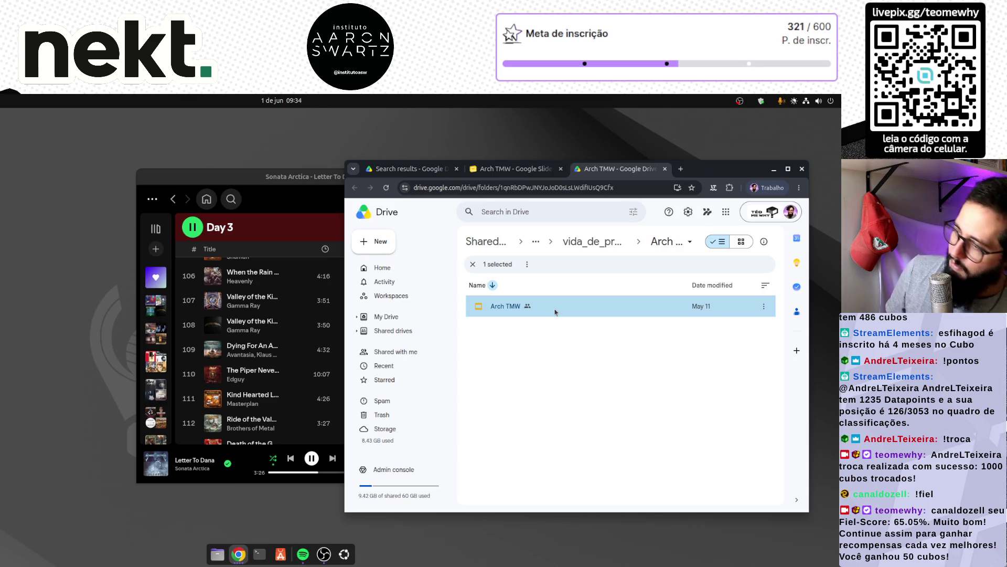
pyautogui.hotkey('ctrl', 'x')
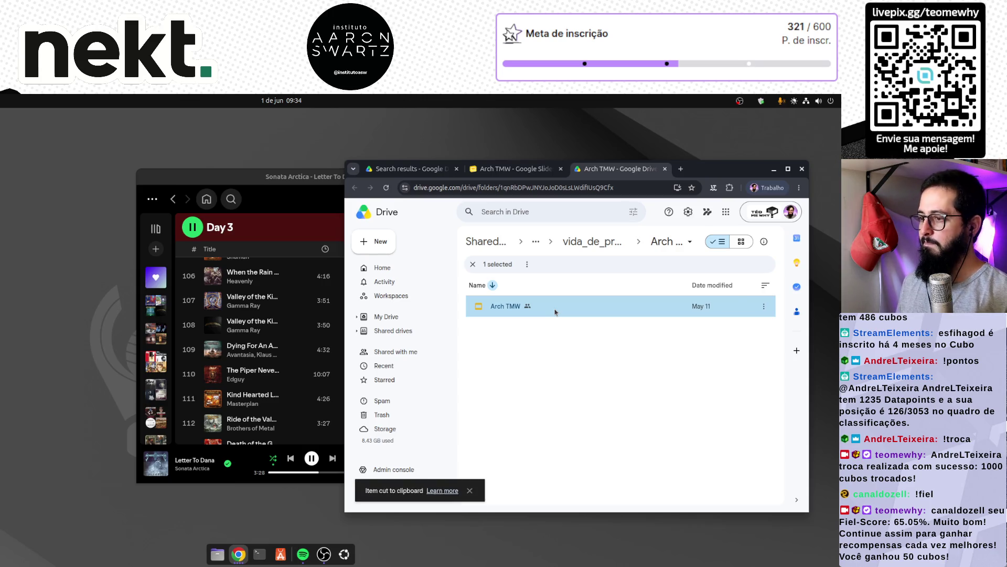
pyautogui.click(409, 269)
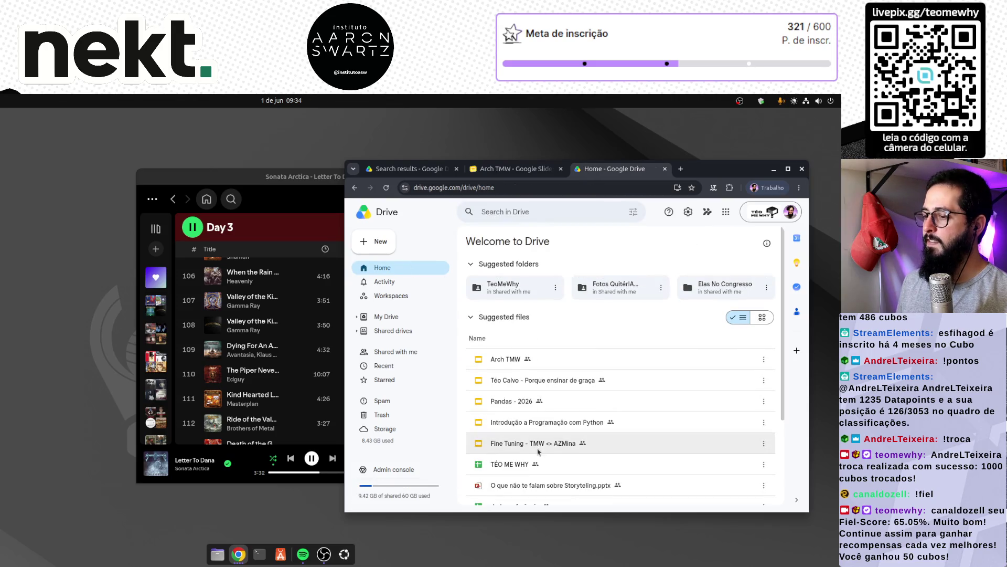
pyautogui.click(520, 212)
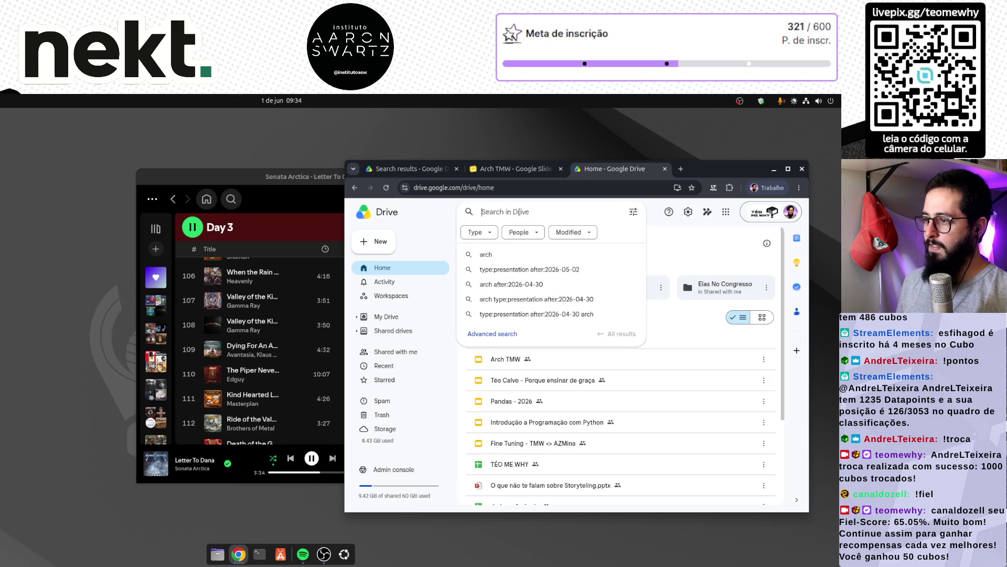
pyautogui.write('caipyra')
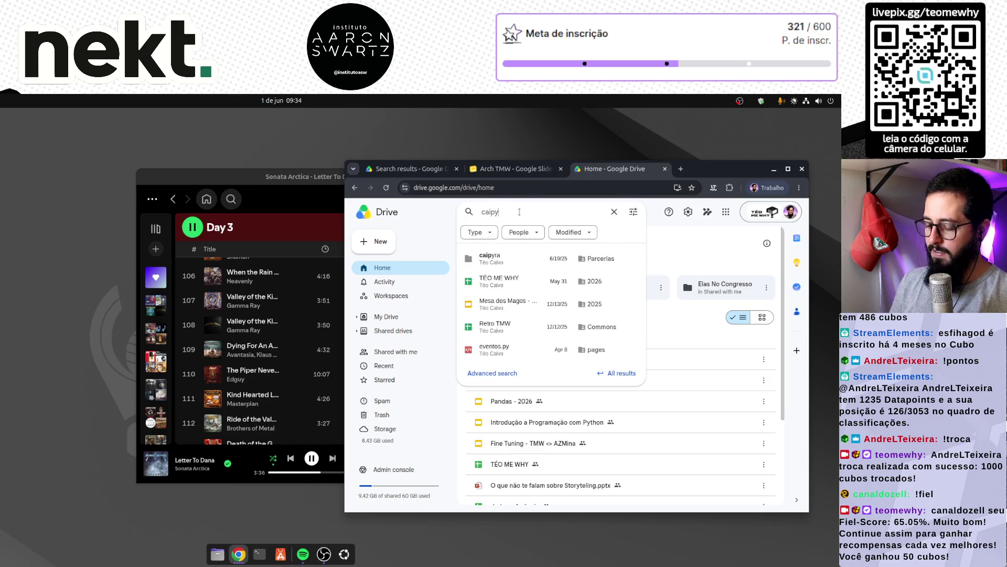
pyautogui.click(499, 258)
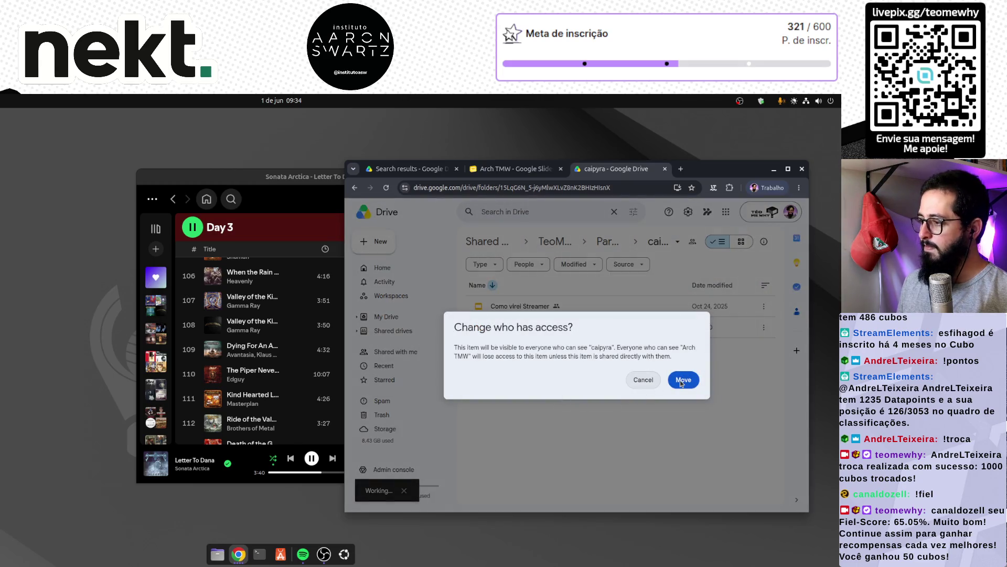
pyautogui.click(683, 380)
# Create two new folders in caipyra named 'docs' and '2026'.
pyautogui.rightClick(523, 396)
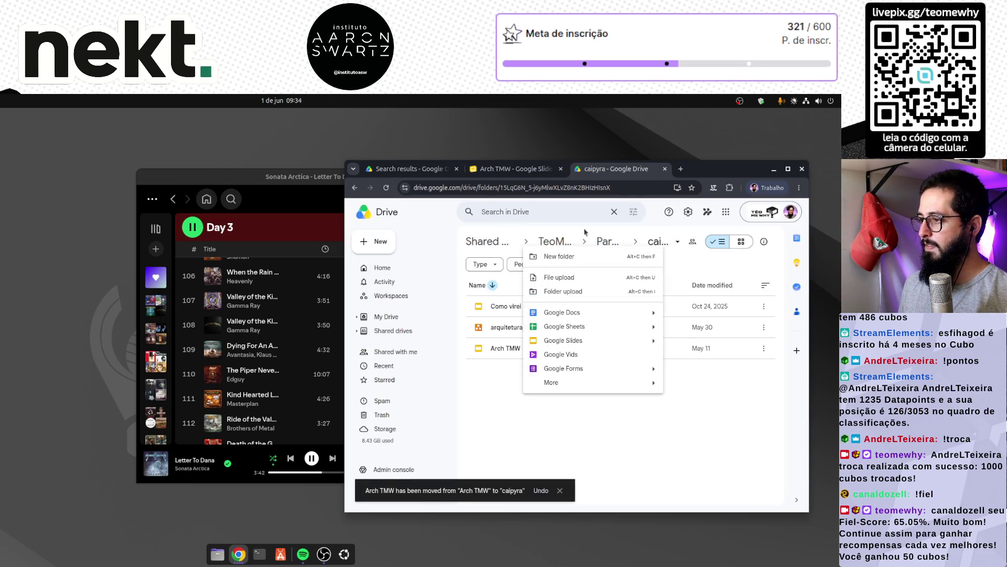
pyautogui.click(576, 255)
pyautogui.write('docs')
pyautogui.press('Return')
pyautogui.rightClick(559, 414)
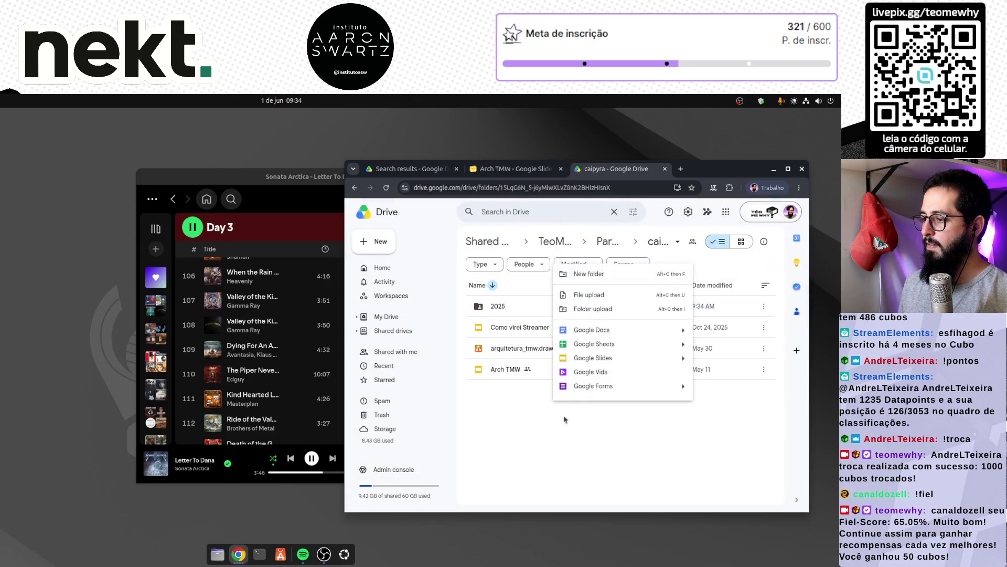
pyautogui.click(585, 294)
pyautogui.write('2026')
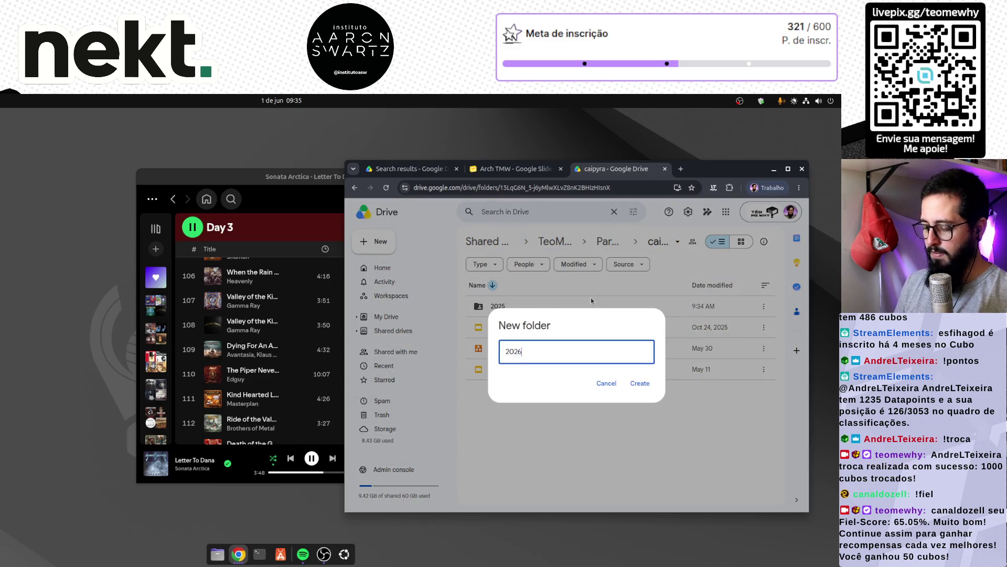
pyautogui.press('Return')
# File Como virei Streamer into 2025, move arquitetura_tmw.drawio and Arch TMW into 2026, then open the deck.
pyautogui.moveTo(567, 348)
pyautogui.mouseDown()
pyautogui.moveTo(509, 312)
pyautogui.moveTo(508, 327)
pyautogui.mouseUp()
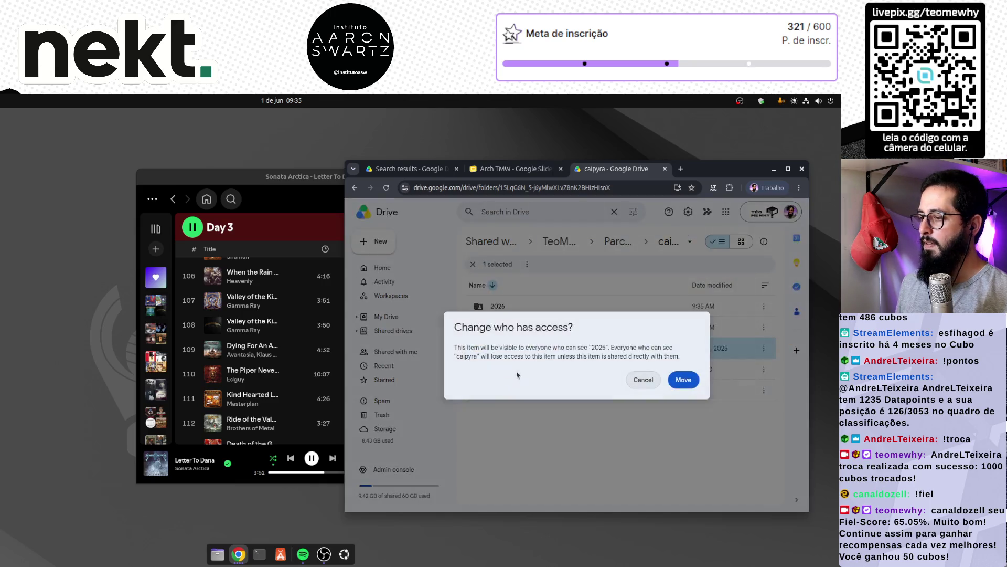
pyautogui.click(683, 380)
pyautogui.click(525, 347)
pyautogui.keyDown('shift'); pyautogui.click(504, 369); pyautogui.keyUp('shift')
pyautogui.moveTo(504, 369); pyautogui.dragTo(508, 311)
pyautogui.click(684, 381)
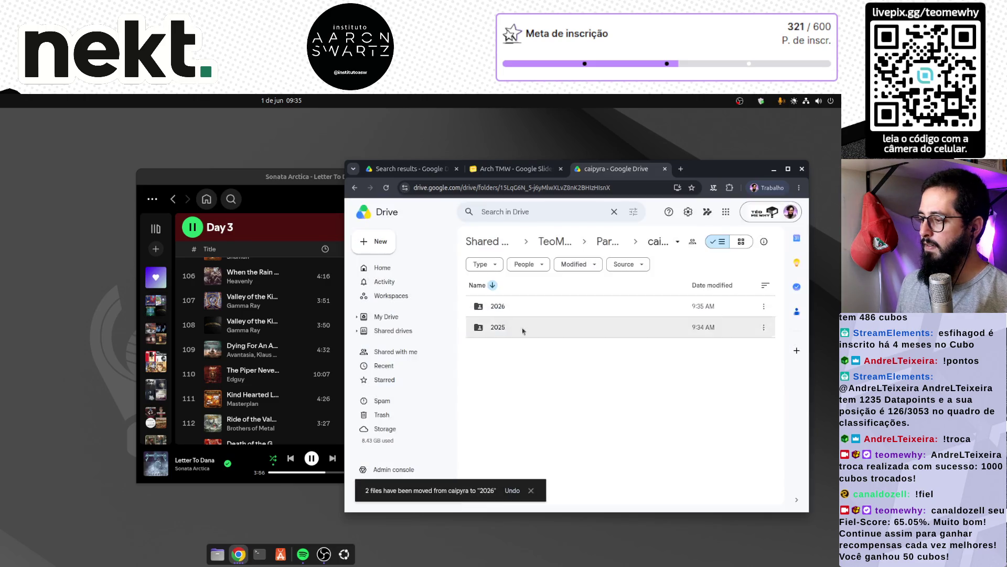
pyautogui.doubleClick(506, 311)
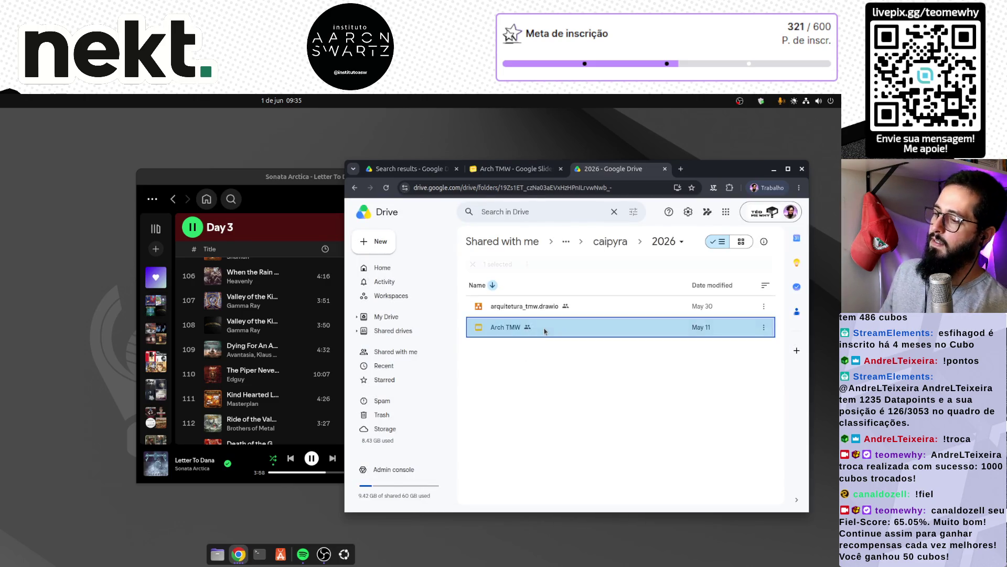
pyautogui.doubleClick(543, 328)
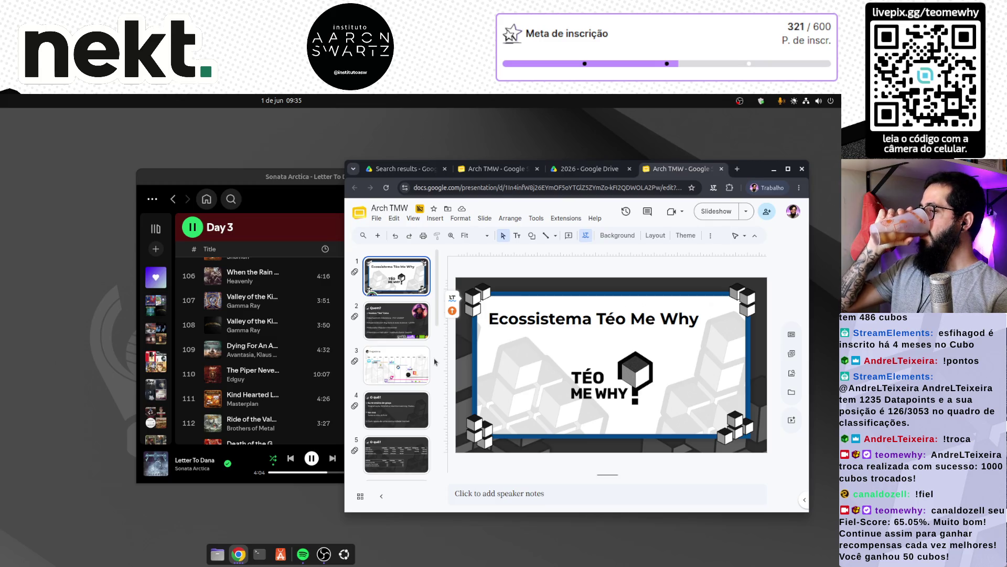
# Look at the Trajetória and O quê? slides, then close the duplicate Arch TMW tab.
pyautogui.click(414, 370)
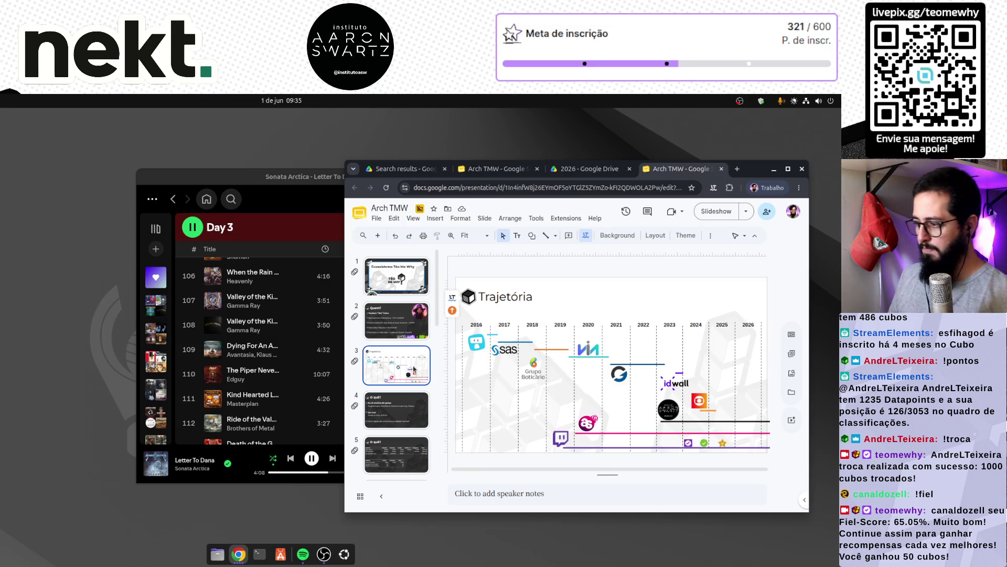
pyautogui.press('Down')
pyautogui.click(585, 168)
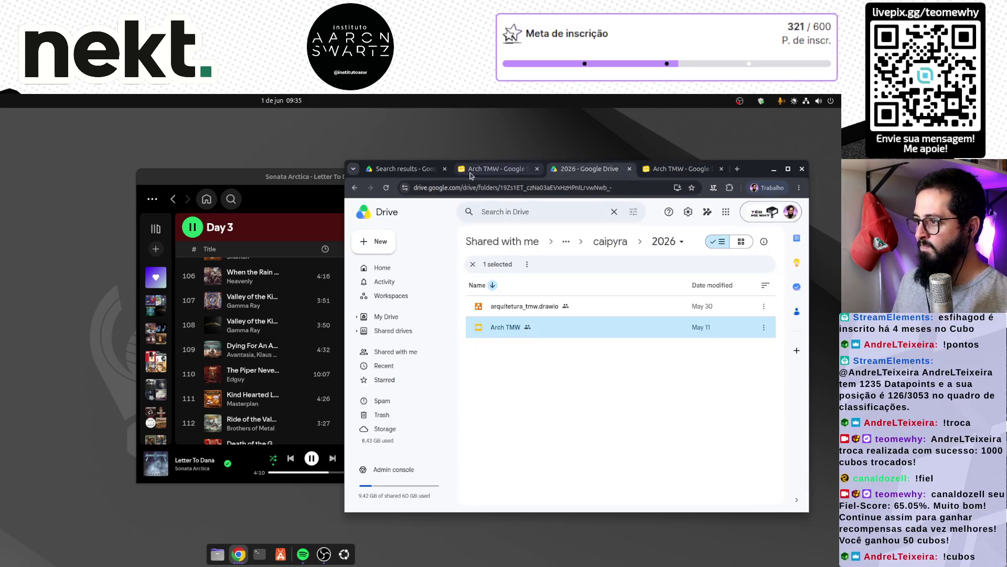
pyautogui.middleClick(489, 173)
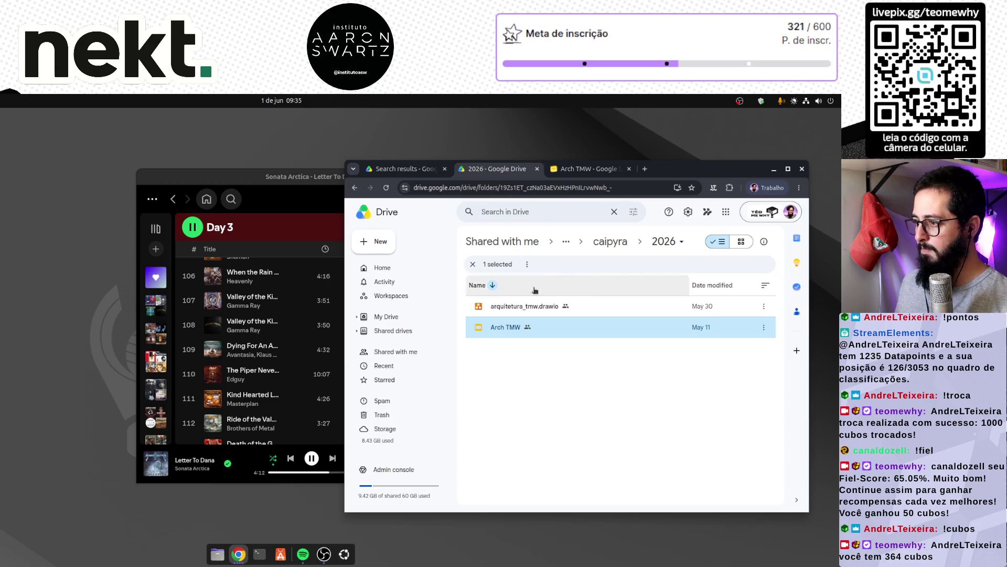
# Search 'vida' and open Porque ensinar de graça from the vida_de_programador 2026 folder.
pyautogui.click(541, 214)
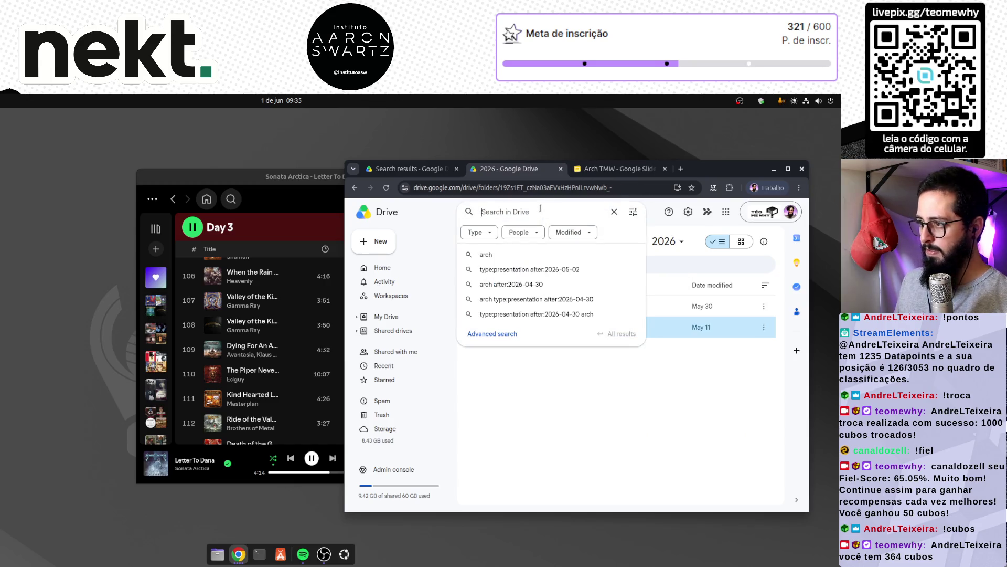
pyautogui.write('vida')
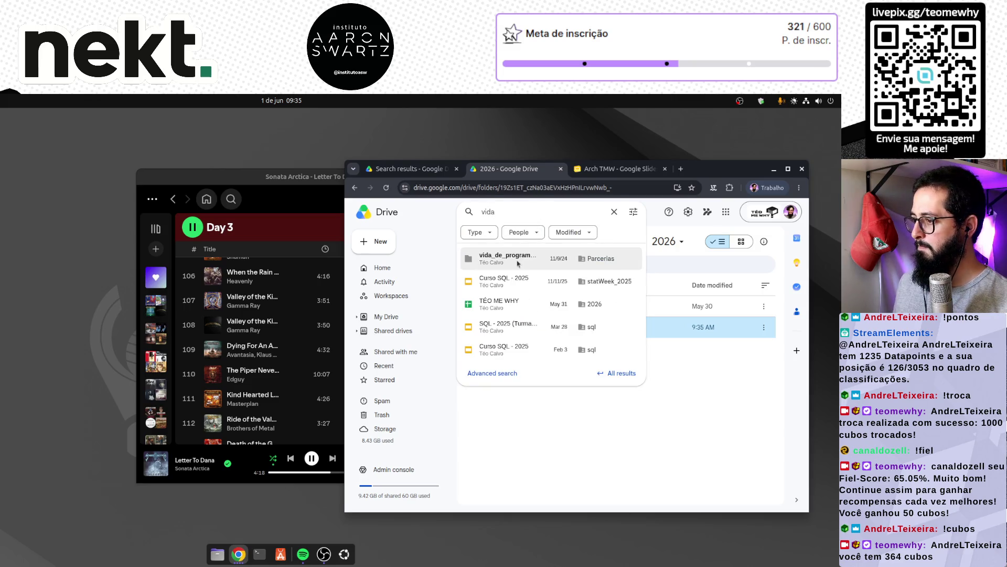
pyautogui.click(518, 261)
pyautogui.click(509, 328)
pyautogui.doubleClick(509, 328)
pyautogui.doubleClick(517, 314)
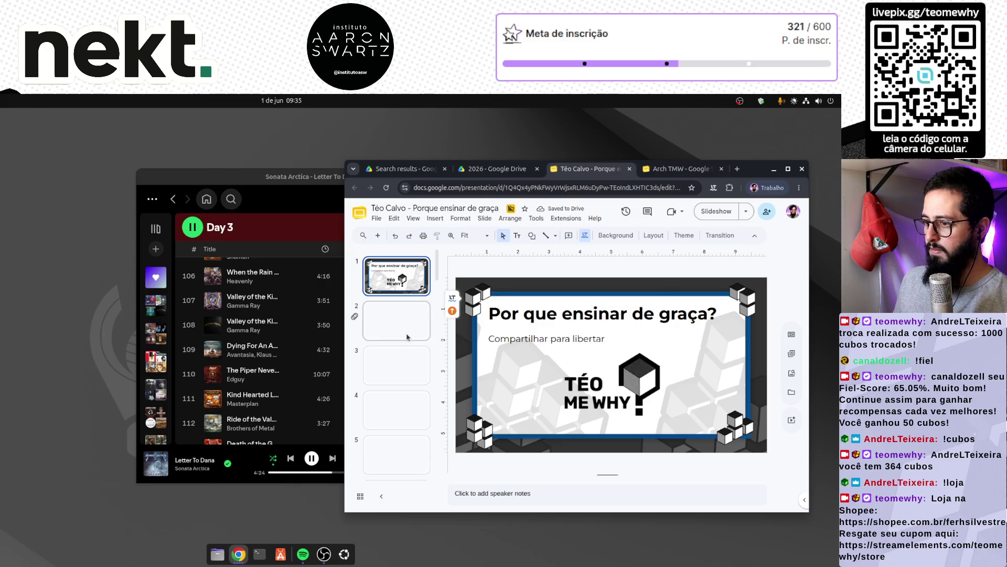
# Paste the Quem? slide after slide 1 in Arch TMW, delete the old Quem? slide, and view Nosso 2025?
pyautogui.click(414, 326)
pyautogui.click(677, 168)
pyautogui.click(417, 300)
pyautogui.hotkey('ctrl', 'v')
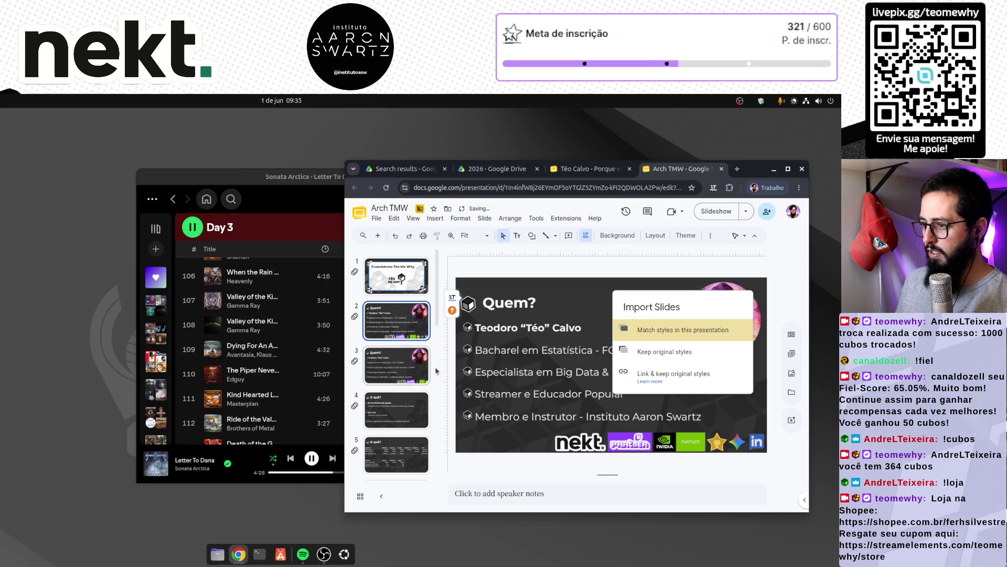
pyautogui.click(379, 380)
pyautogui.press('Delete')
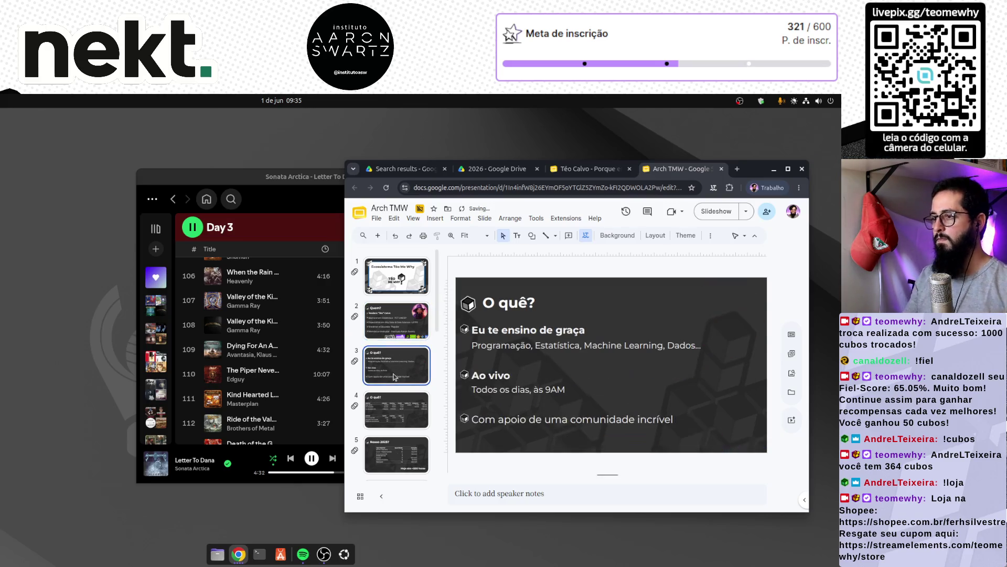
pyautogui.press('Down')
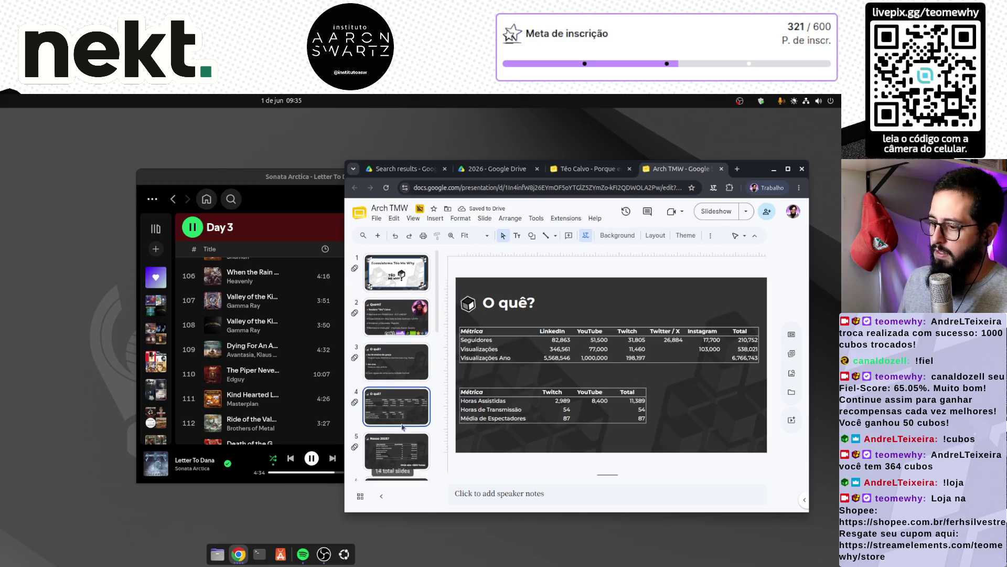
pyautogui.click(405, 360)
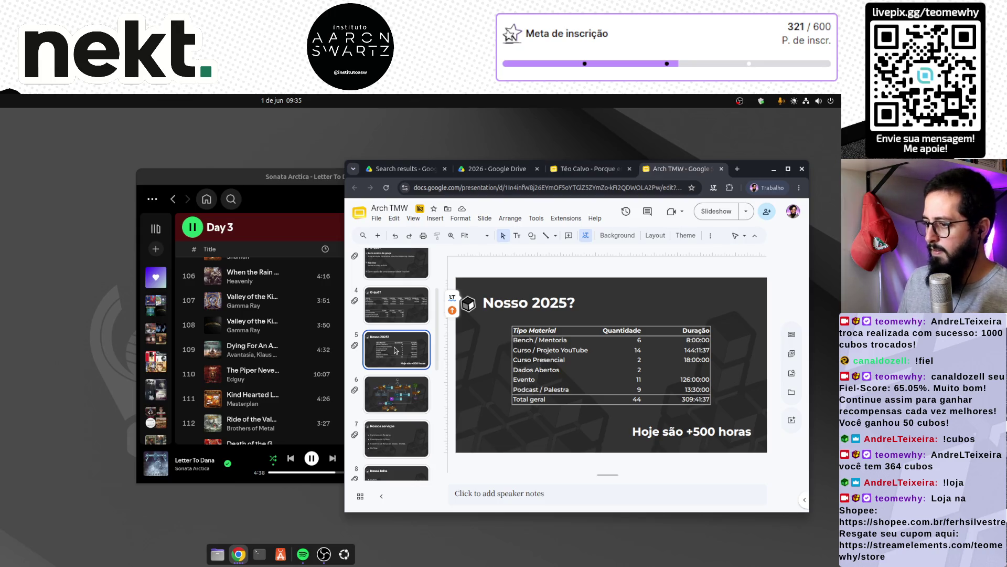
# Undo an accidental Nosso 2025? slide deletion, then delete the architecture diagram from slide 6.
pyautogui.press('Delete')
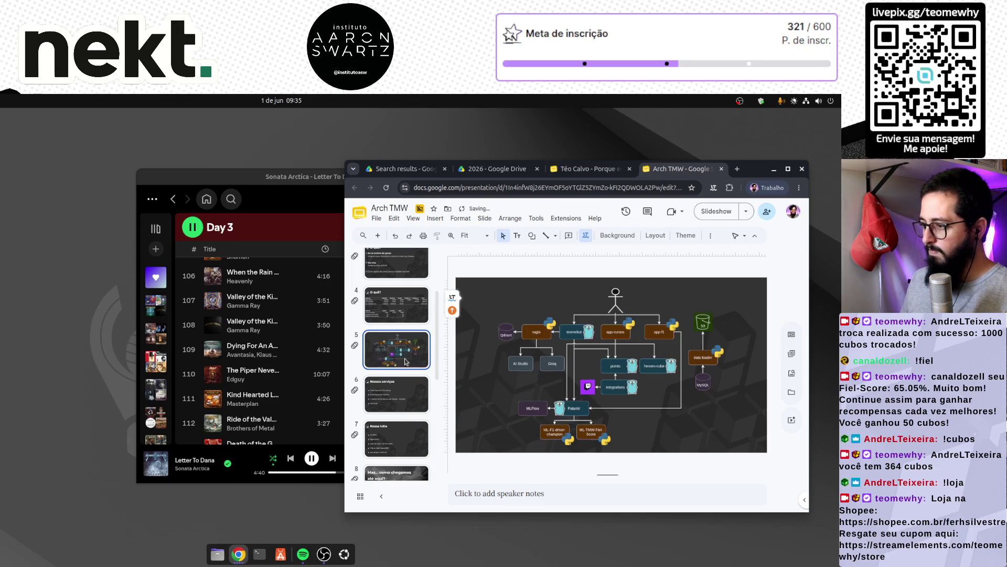
pyautogui.hotkey('ctrl', 'z')
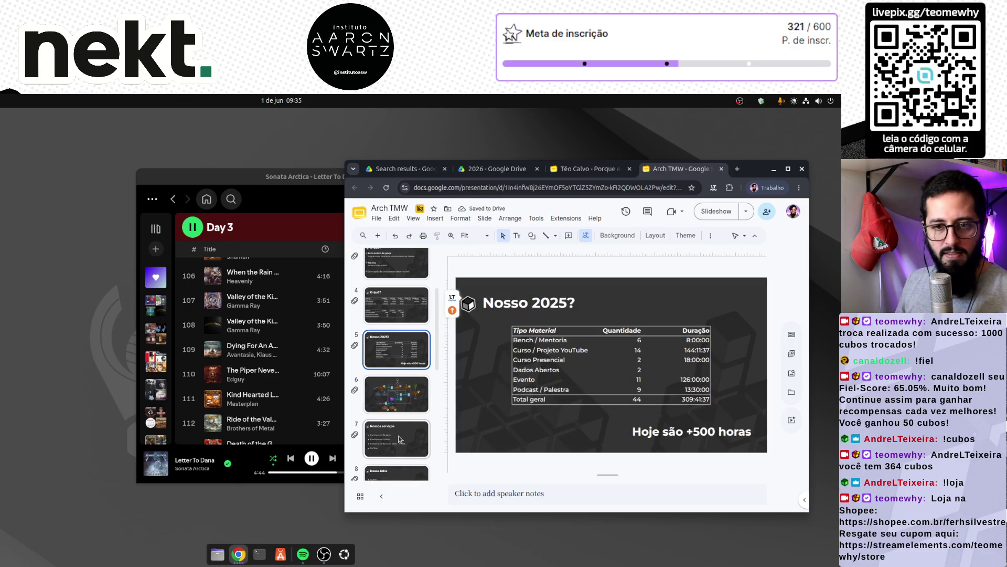
pyautogui.click(409, 391)
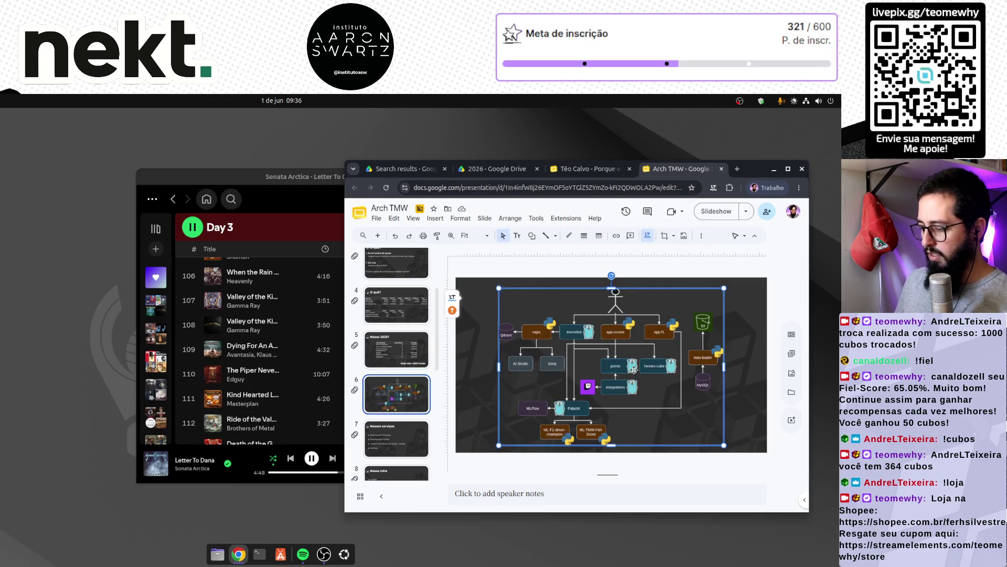
pyautogui.press('Delete')
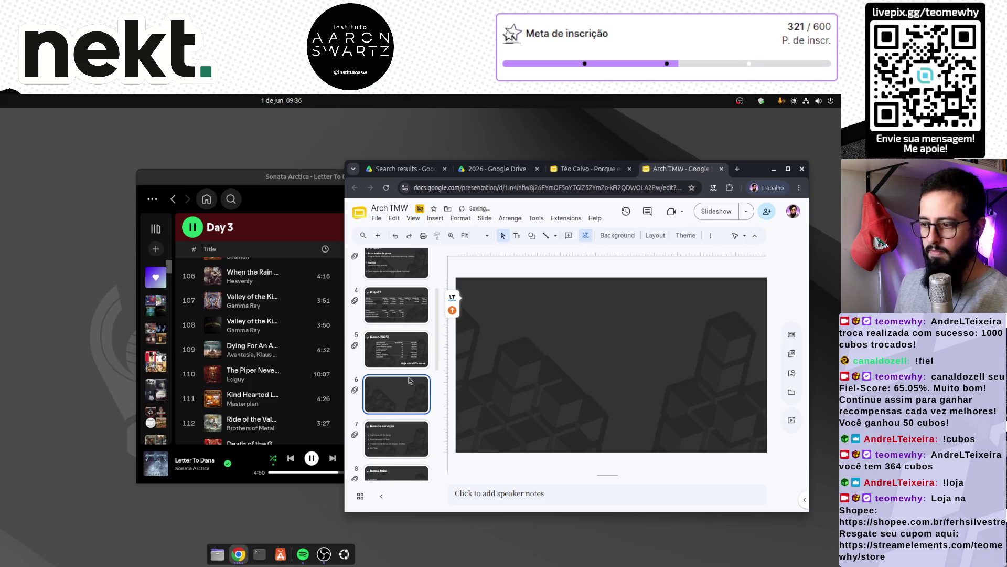
pyautogui.click(217, 554)
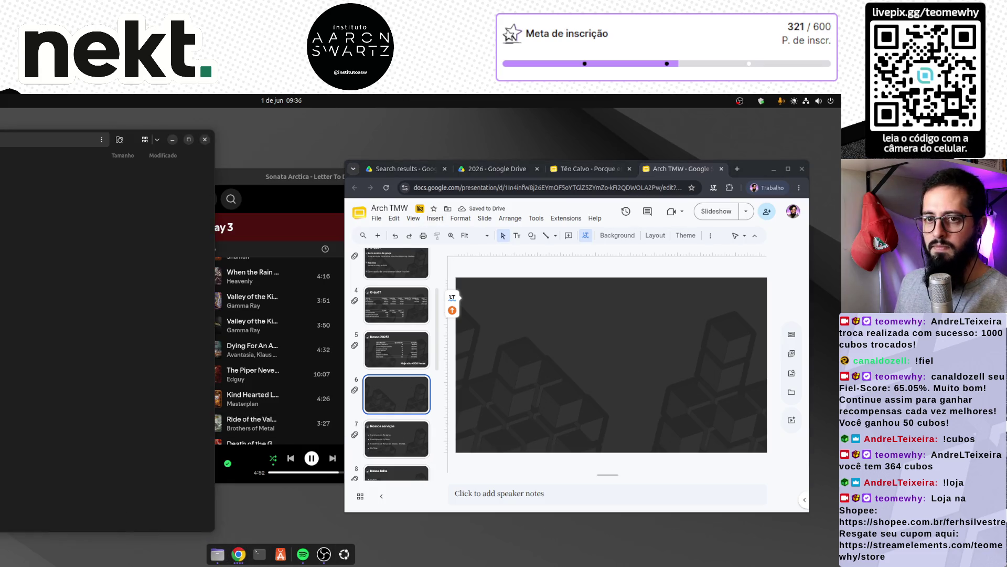
# Drag Arch_TMW.drawio.png from the local Files folder onto slide 6, then remove it again.
pyautogui.doubleClick(2, 270)
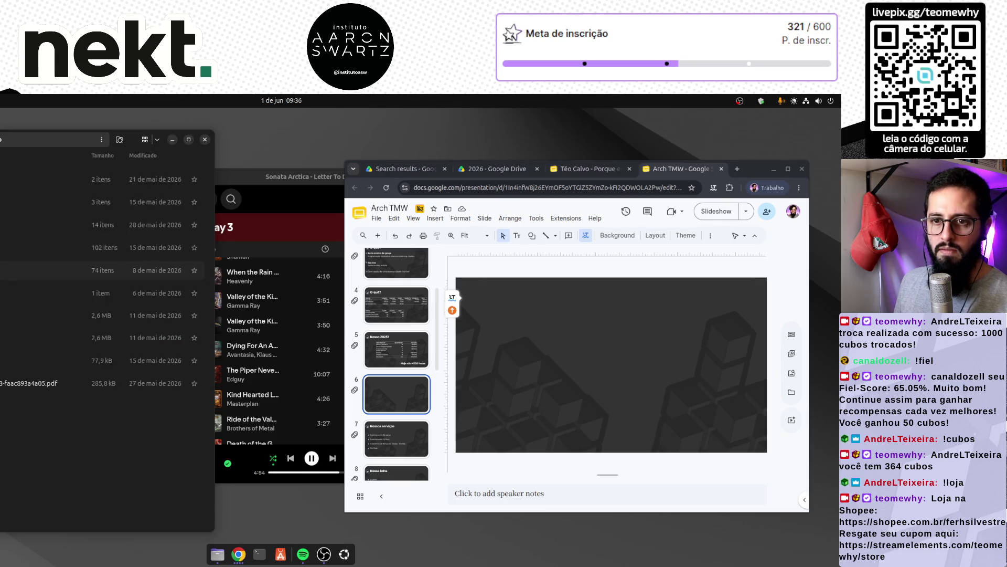
pyautogui.click(2, 316)
pyautogui.moveTo(40, 326); pyautogui.dragTo(587, 347)
pyautogui.press('Delete')
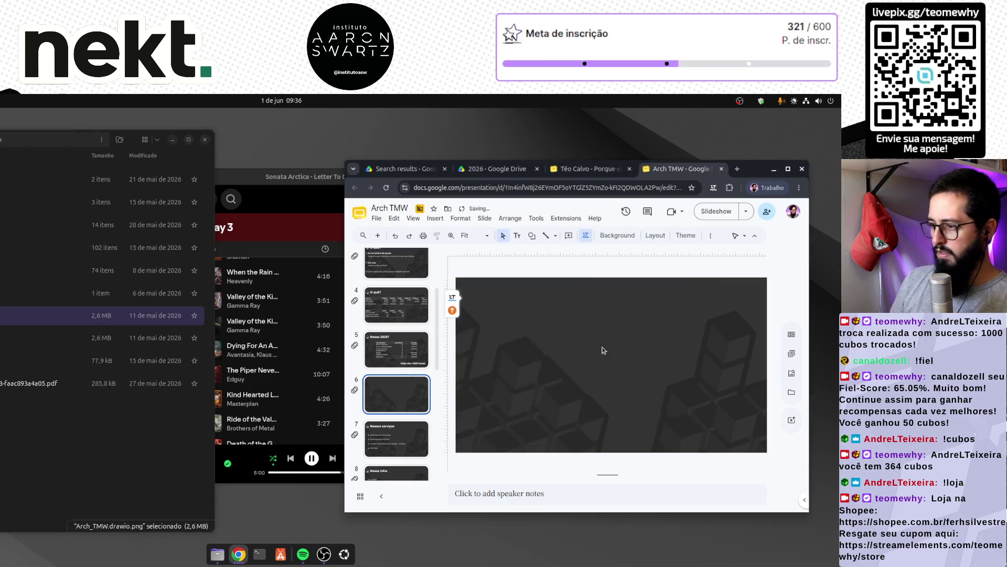
pyautogui.click(737, 169)
# Go from the Drive folder tab up to Drive home, search 'arqui', and open arquitetura_tmw.drawio.
pyautogui.click(620, 172)
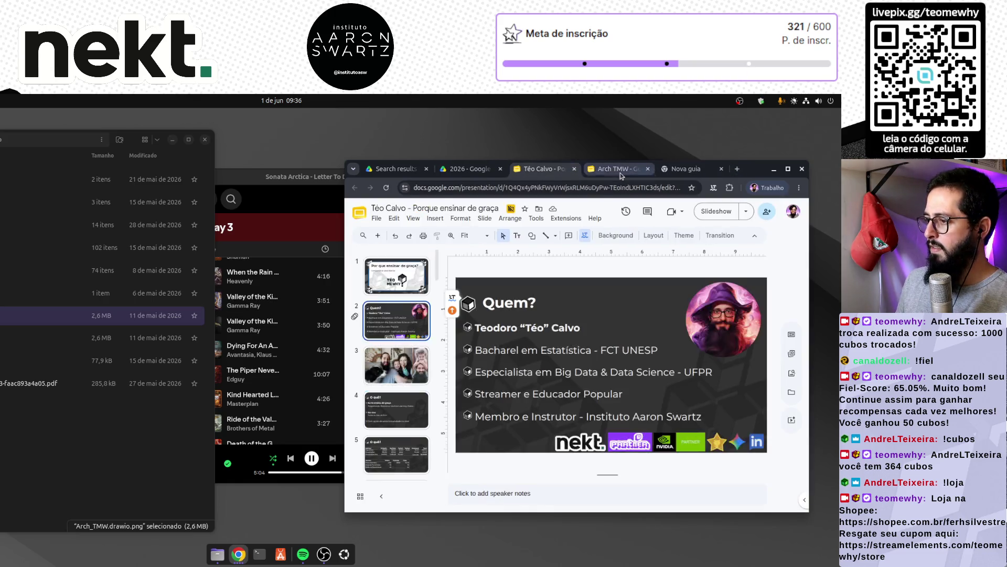
pyautogui.hotkey('ctrl', 'pageup')
pyautogui.click(577, 243)
pyautogui.click(578, 242)
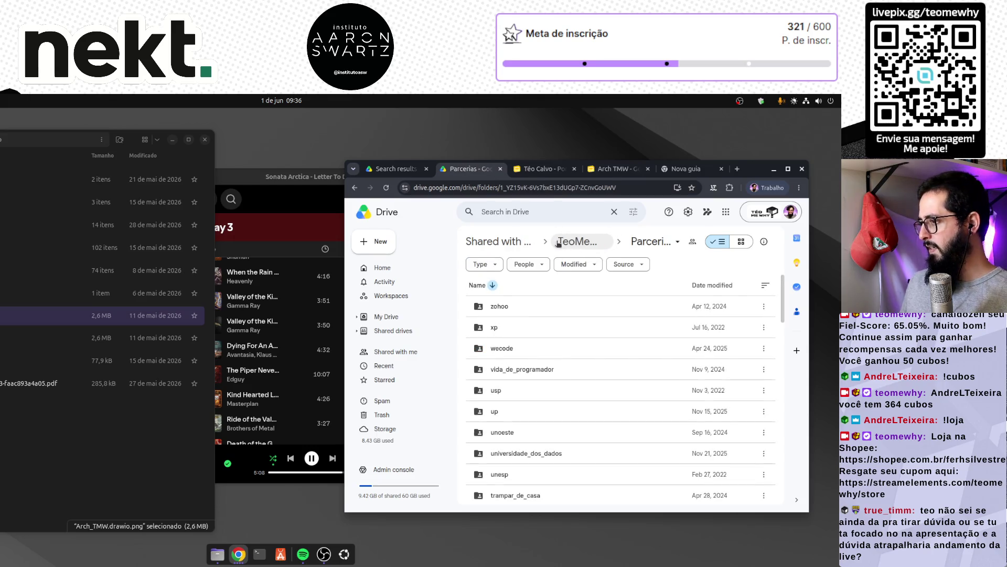
pyautogui.click(382, 267)
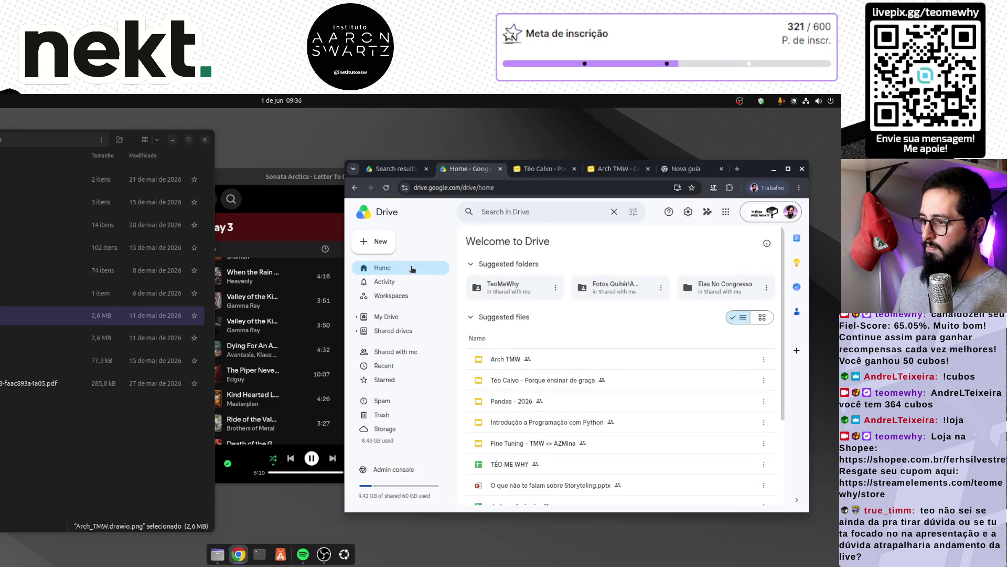
pyautogui.click(521, 215)
pyautogui.write('arqui')
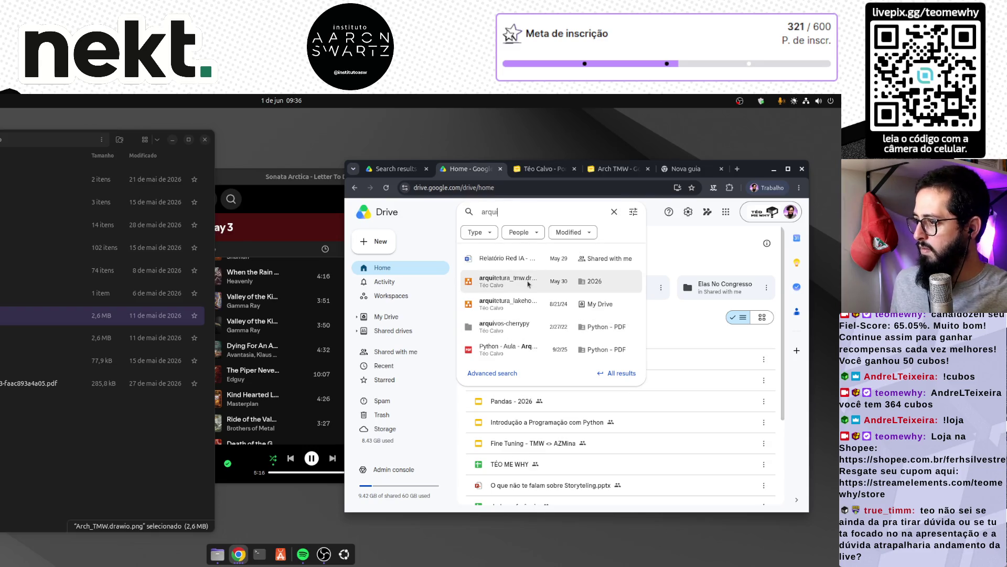
pyautogui.click(529, 284)
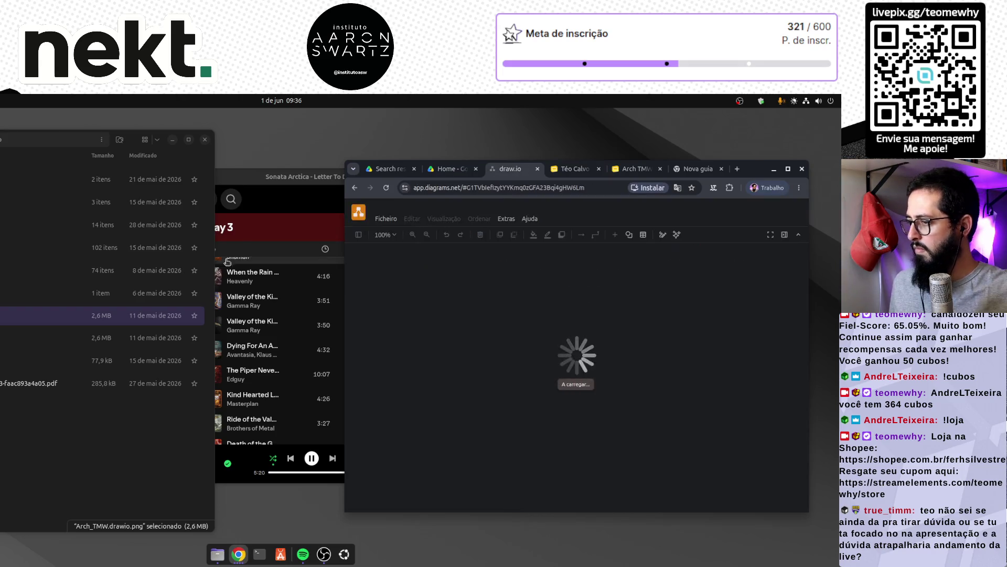
# Sign in to draw.io with the Google account, grant all Drive permissions, and enlarge the browser window.
pyautogui.click(204, 139)
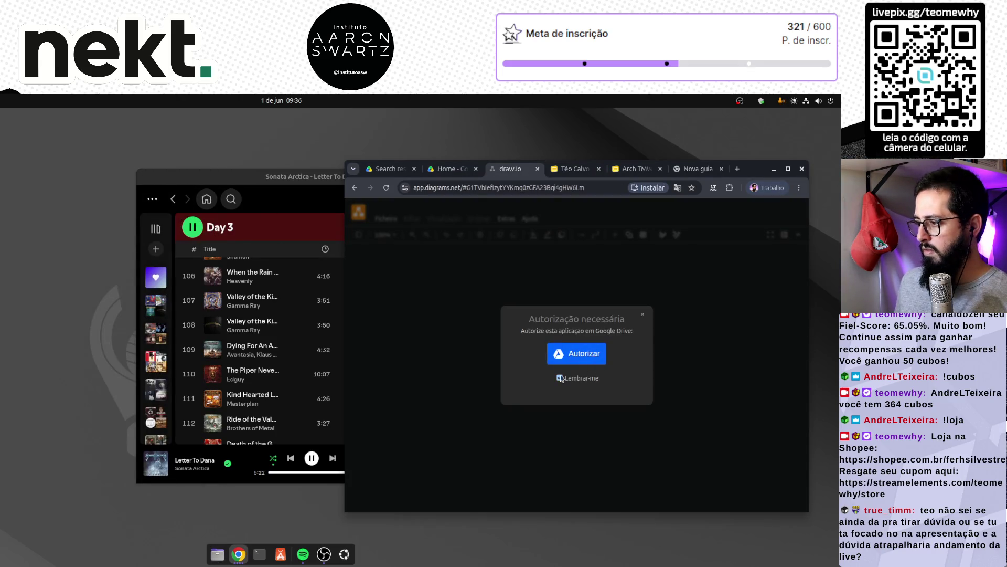
pyautogui.click(577, 353)
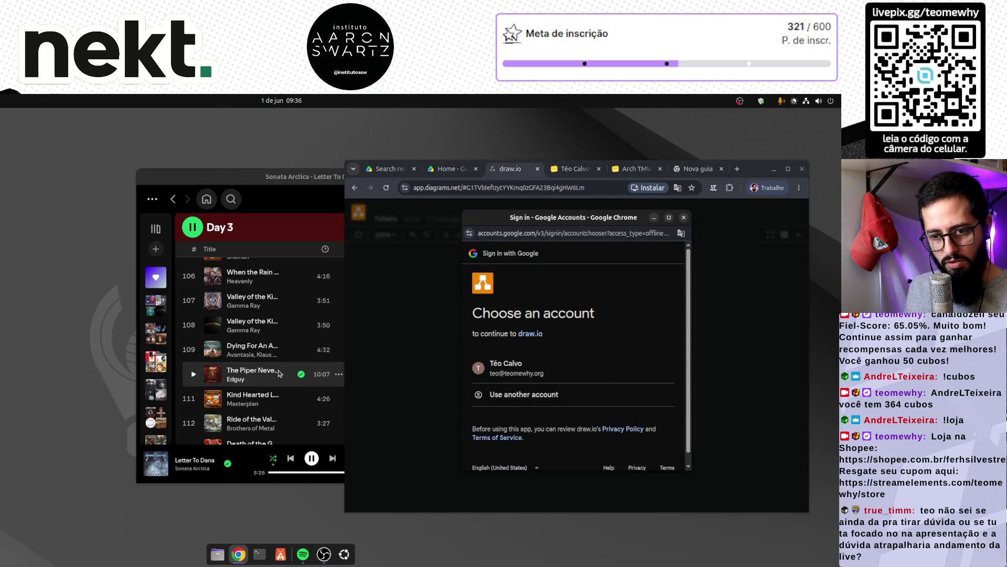
pyautogui.click(559, 372)
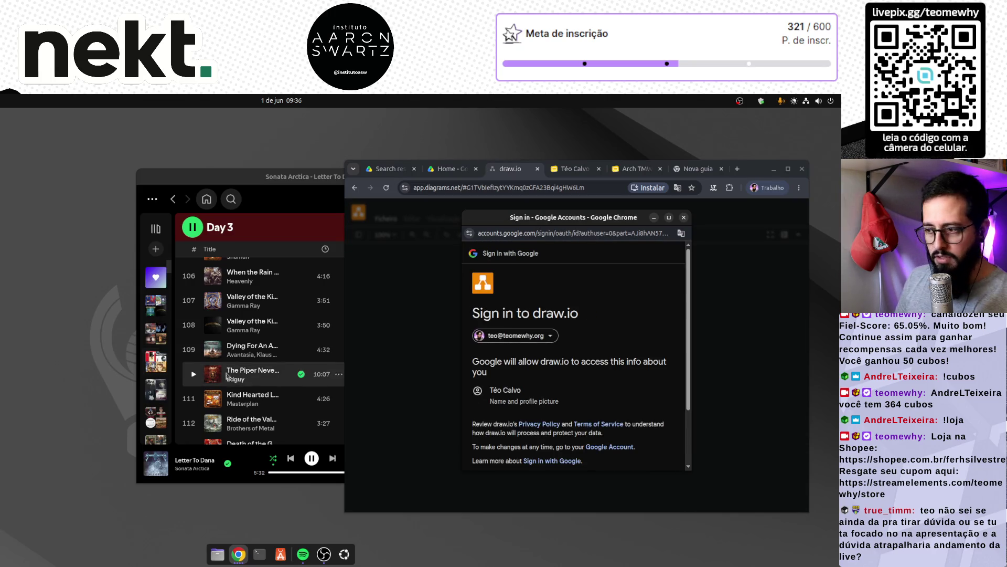
pyautogui.scroll(-3, 524, 400)
pyautogui.click(649, 421)
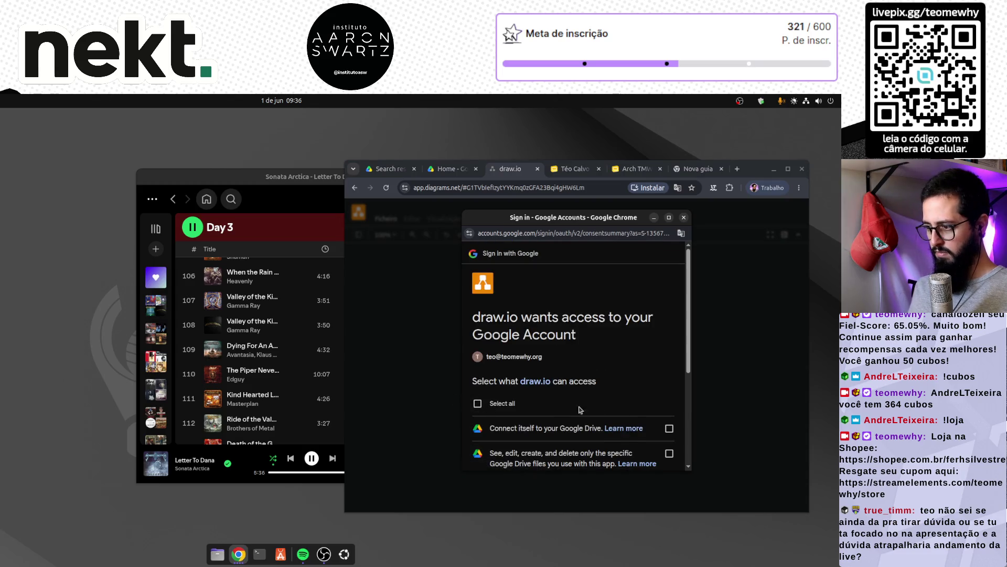
pyautogui.click(498, 405)
pyautogui.scroll(-3, 519, 399)
pyautogui.click(643, 425)
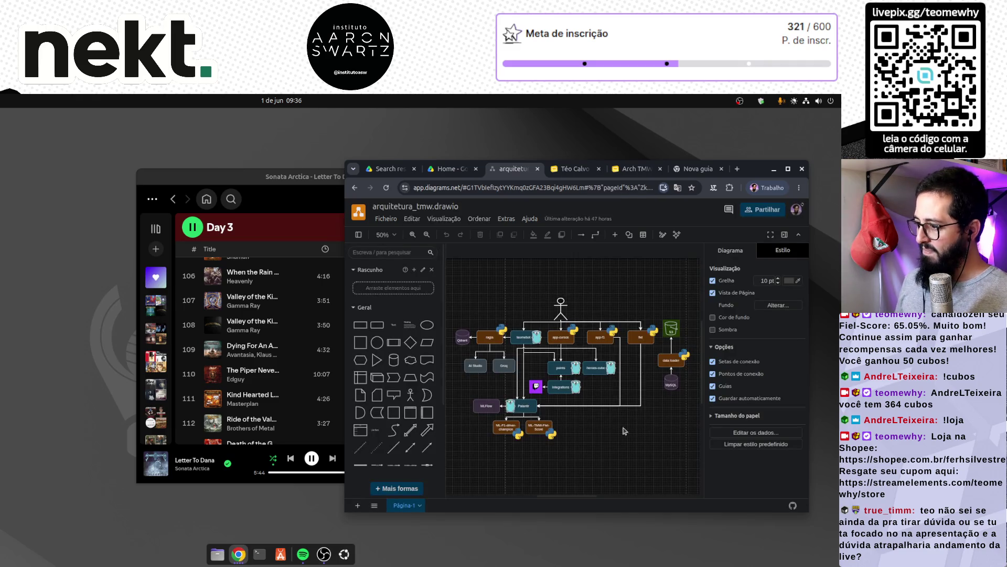
pyautogui.moveTo(343, 516)
pyautogui.mouseDown()
pyautogui.moveTo(246, 553)
pyautogui.moveTo(178, 554)
pyautogui.mouseUp()
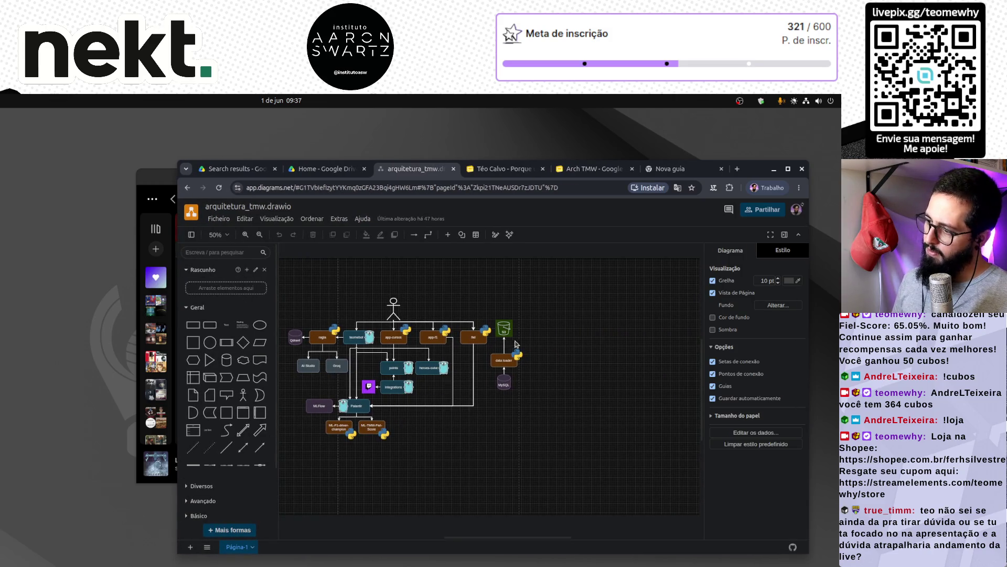
pyautogui.click(698, 169)
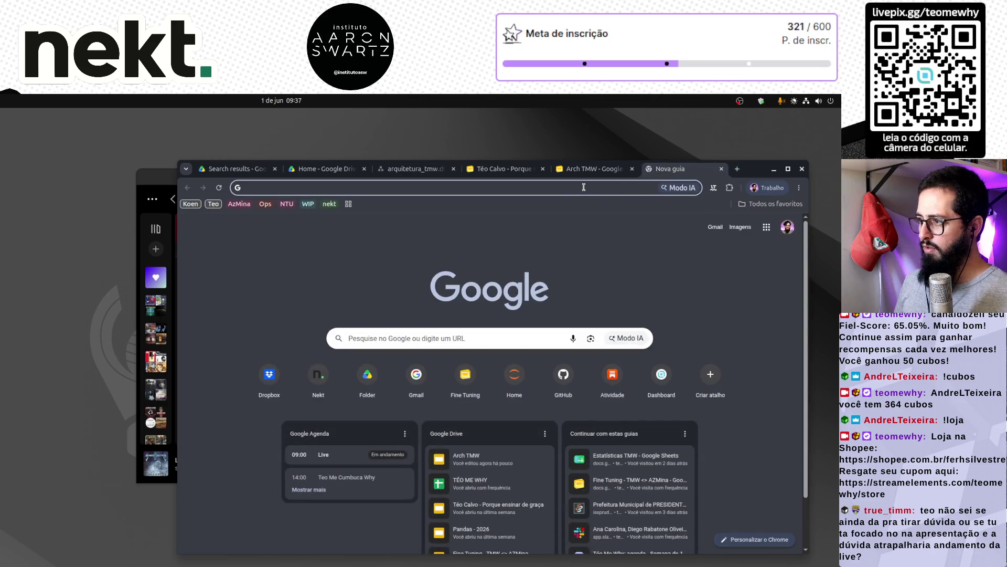
# Search images for 'kaggle png' and preview the Wikimedia Commons Kaggle logo.
pyautogui.write('k')
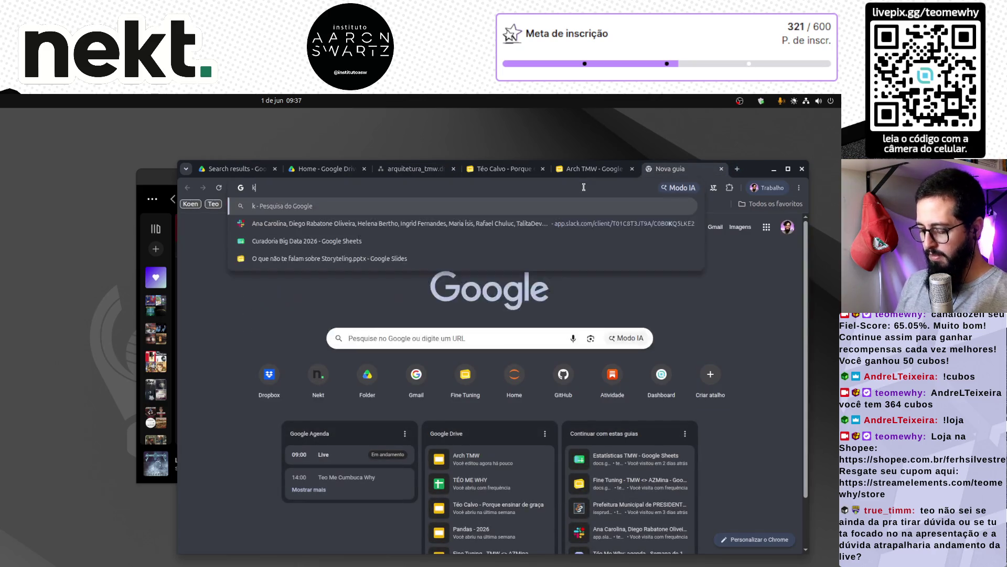
pyautogui.write('aggle png')
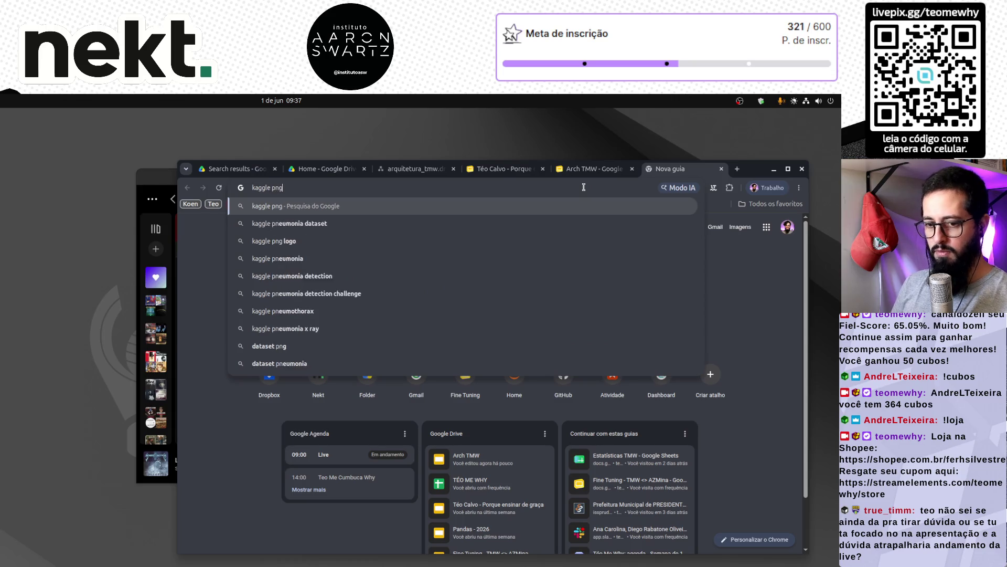
pyautogui.press('Return')
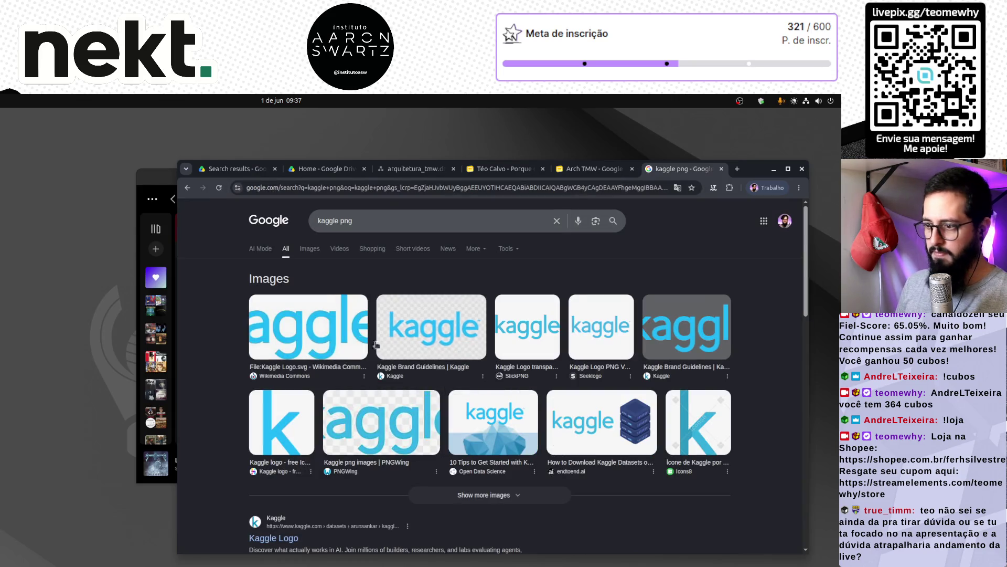
pyautogui.click(309, 248)
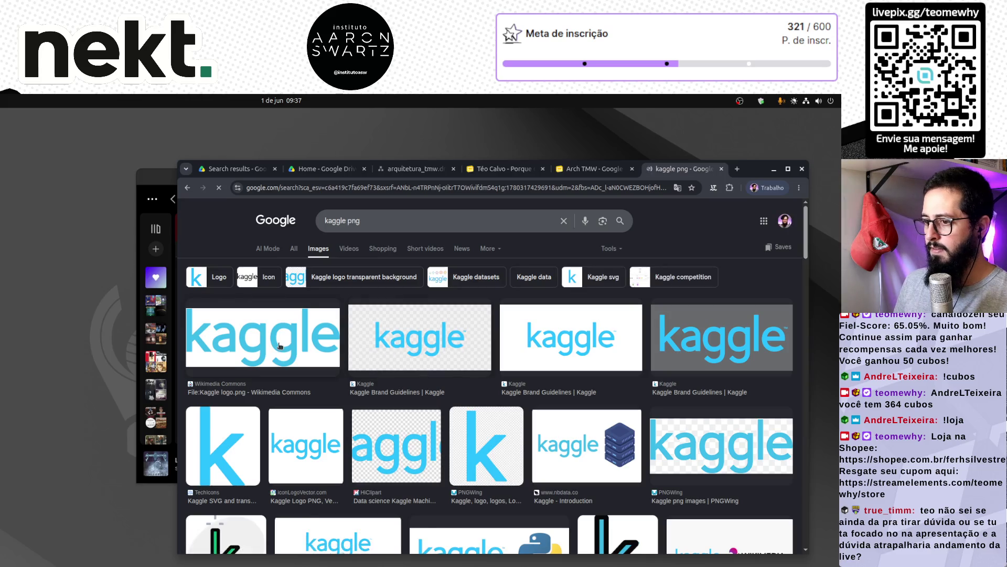
pyautogui.click(262, 339)
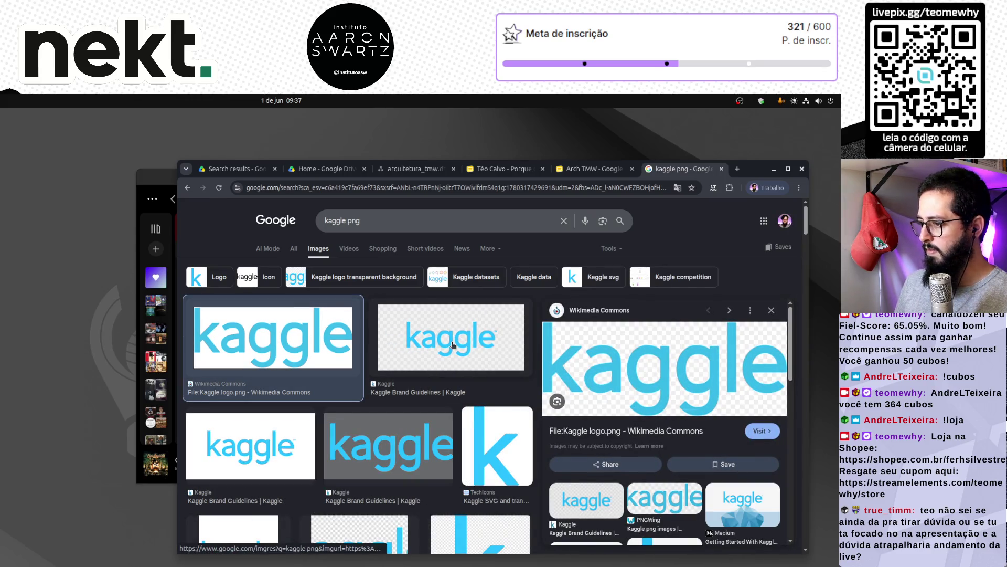
# Open the full-size Kaggle logo in a new tab, copy the image, and return to the diagram.
pyautogui.rightClick(627, 373)
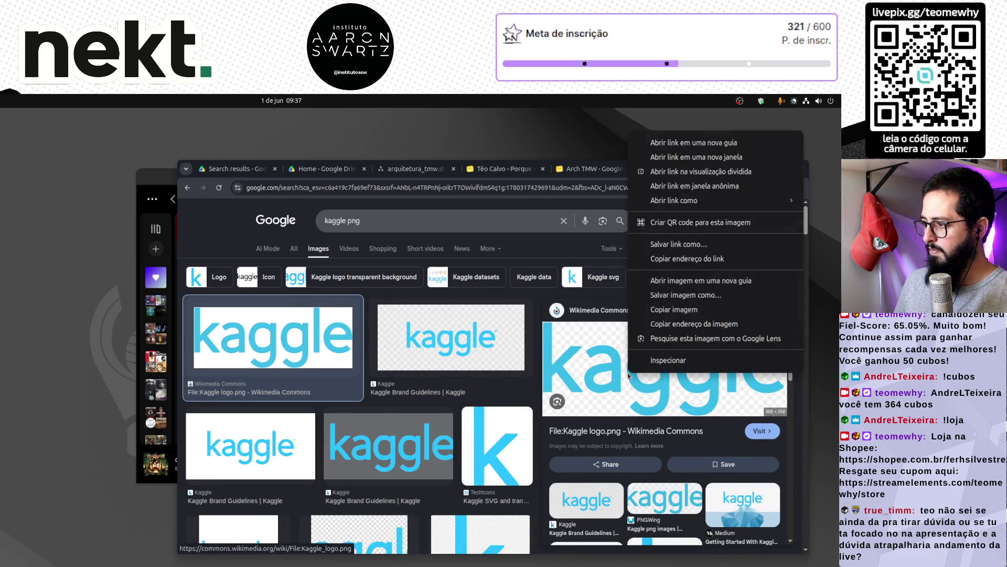
pyautogui.click(675, 281)
pyautogui.click(675, 173)
pyautogui.rightClick(490, 378)
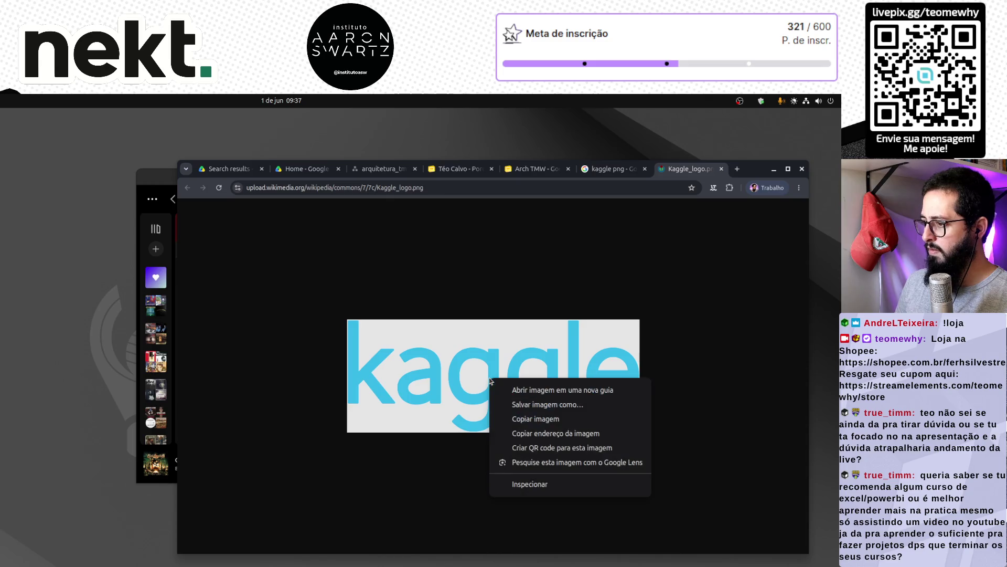
pyautogui.click(529, 419)
pyautogui.click(380, 169)
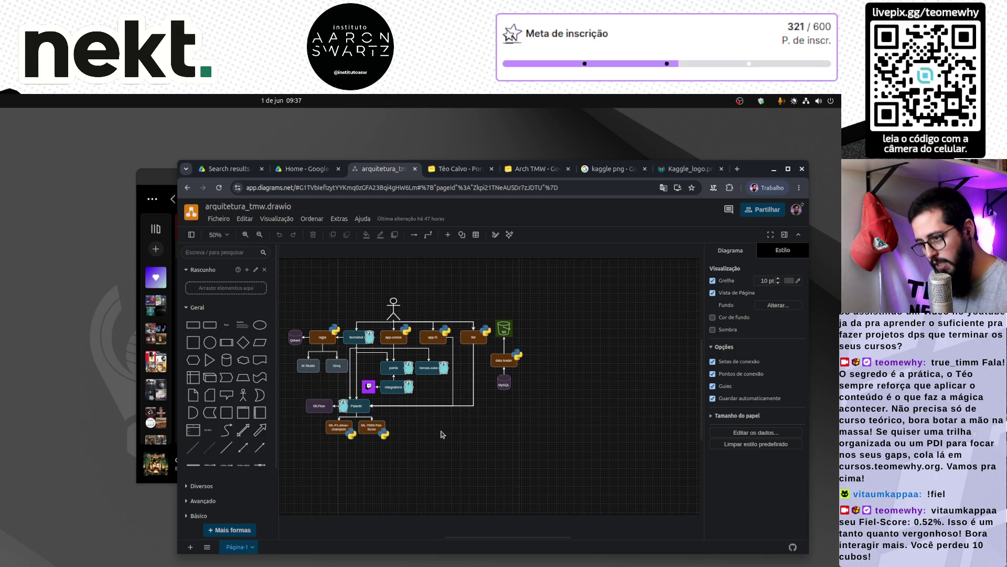
# Enlarge the draw.io browser window to fill the screen down and to the left.
pyautogui.hscroll(-2, 442, 435)
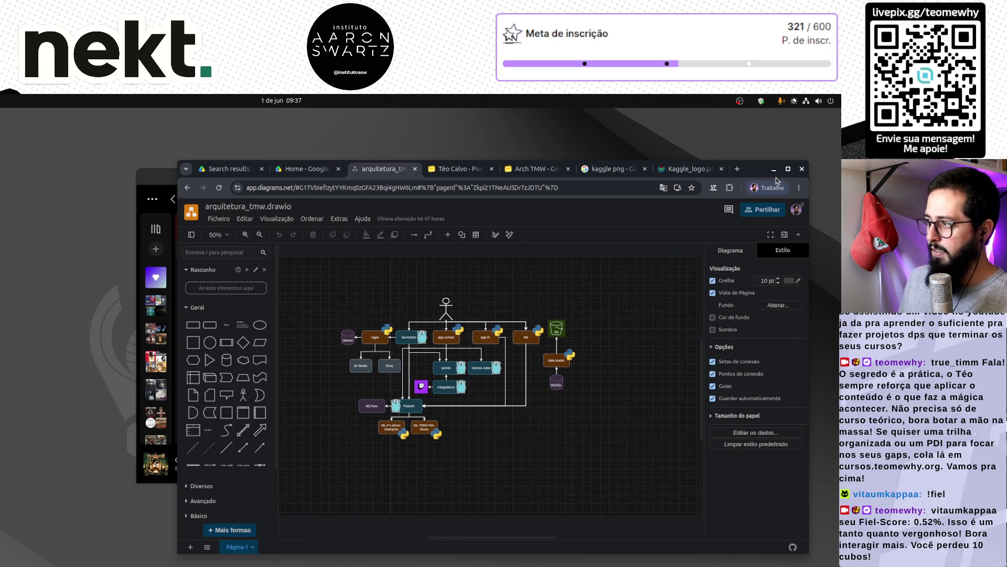
pyautogui.moveTo(811, 159); pyautogui.dragTo(839, 108)
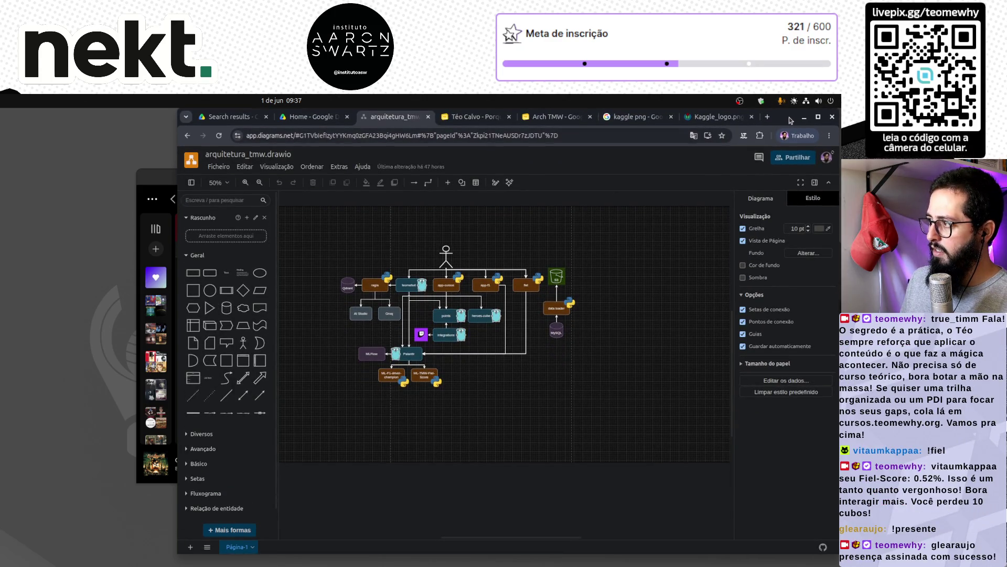
pyautogui.moveTo(790, 120); pyautogui.dragTo(793, 120)
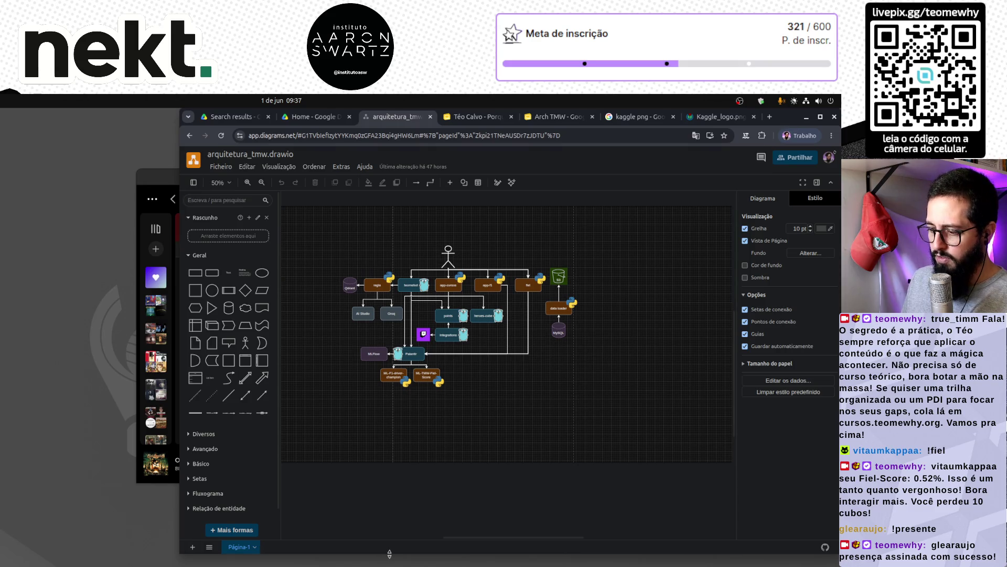
pyautogui.moveTo(390, 553); pyautogui.dragTo(389, 565)
pyautogui.moveTo(179, 544); pyautogui.dragTo(61, 544)
pyautogui.scroll(3, 251, 289)
pyautogui.scroll(5, 485, 306)
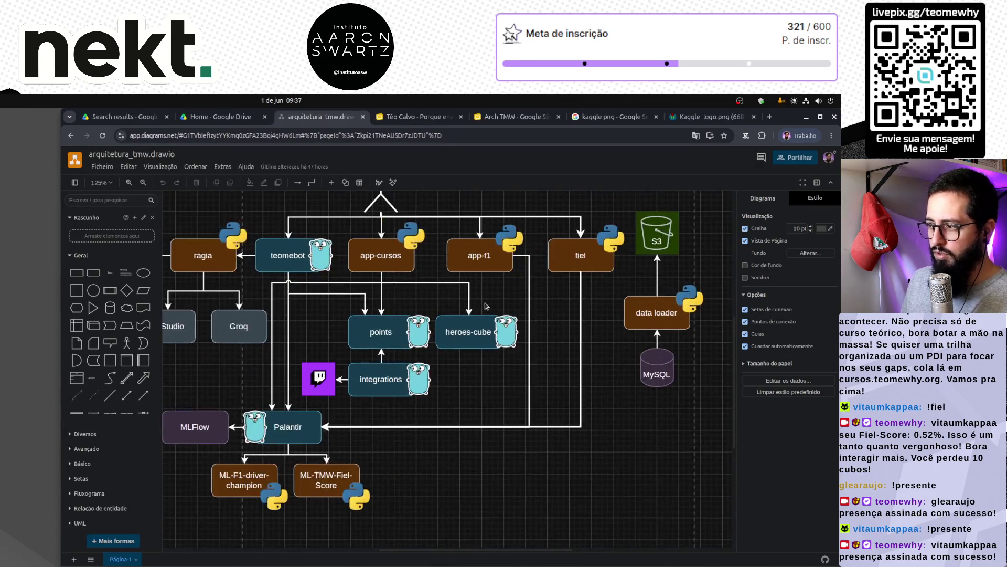
pyautogui.scroll(-2, 485, 306)
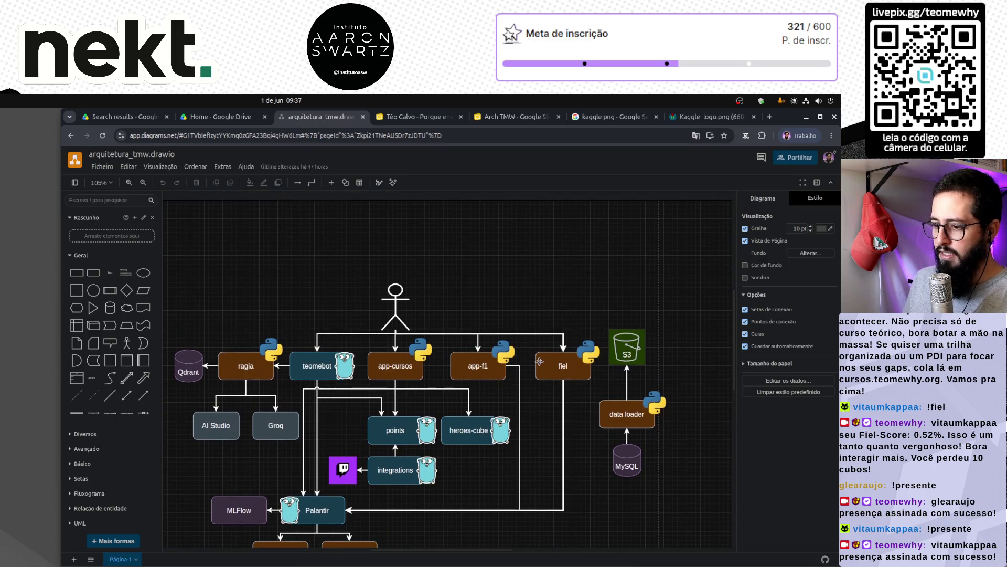
pyautogui.hscroll(5, 540, 361)
# Paste the Kaggle logo, shrink it, and place it above the S3 bucket.
pyautogui.hotkey('ctrl', 'v')
pyautogui.moveTo(640, 331)
pyautogui.mouseDown()
pyautogui.moveTo(583, 330)
pyautogui.moveTo(422, 276)
pyautogui.mouseUp()
pyautogui.moveTo(636, 315)
pyautogui.mouseDown()
pyautogui.moveTo(467, 254)
pyautogui.moveTo(405, 246)
pyautogui.moveTo(464, 259)
pyautogui.moveTo(472, 295)
pyautogui.mouseUp()
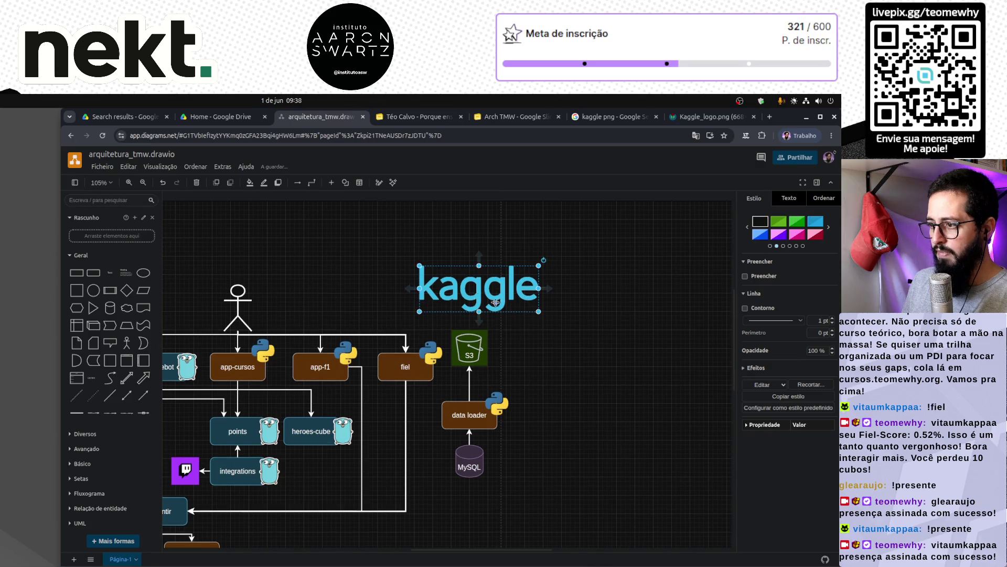
pyautogui.moveTo(540, 311)
pyautogui.mouseDown()
pyautogui.moveTo(462, 292)
pyautogui.moveTo(474, 304)
pyautogui.mouseUp()
pyautogui.click(540, 404)
# Move the S3, data loader and MySQL boxes together to the right and down.
pyautogui.moveTo(548, 330); pyautogui.dragTo(441, 483)
pyautogui.click(464, 415)
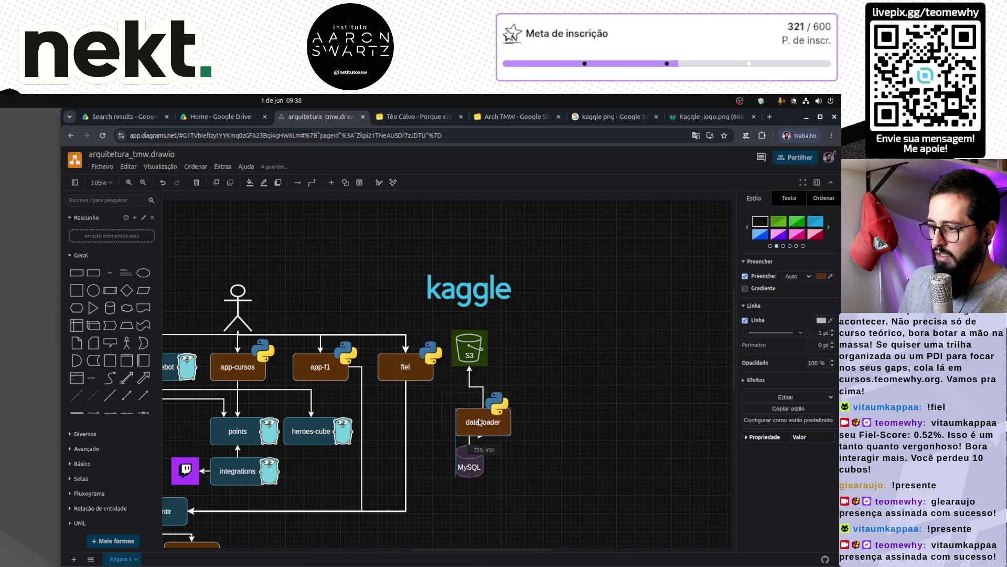
pyautogui.moveTo(435, 319)
pyautogui.mouseDown()
pyautogui.moveTo(519, 520)
pyautogui.moveTo(537, 524)
pyautogui.mouseUp()
pyautogui.moveTo(479, 426)
pyautogui.mouseDown()
pyautogui.moveTo(508, 428)
pyautogui.moveTo(524, 463)
pyautogui.mouseUp()
pyautogui.click(591, 407)
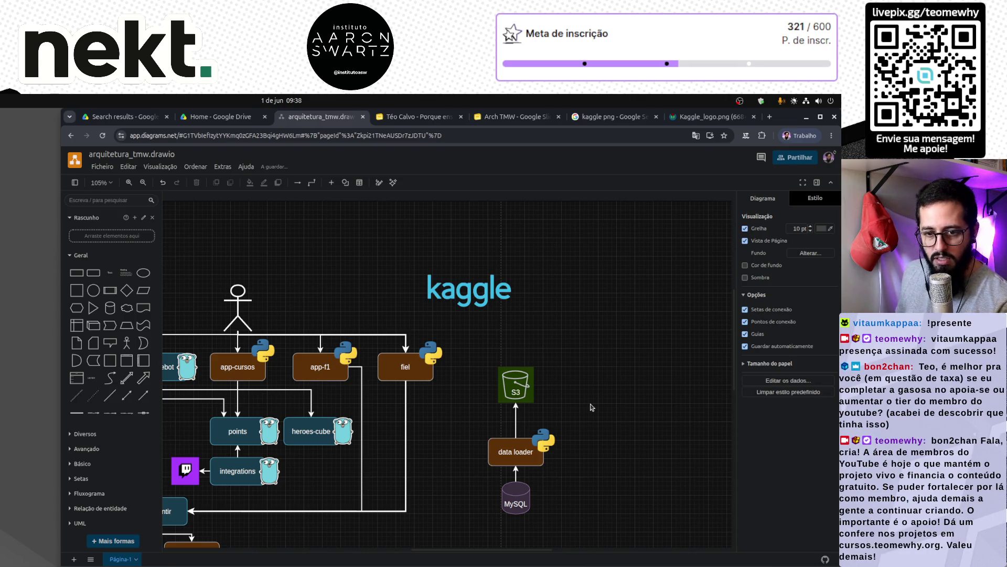
pyautogui.click(471, 292)
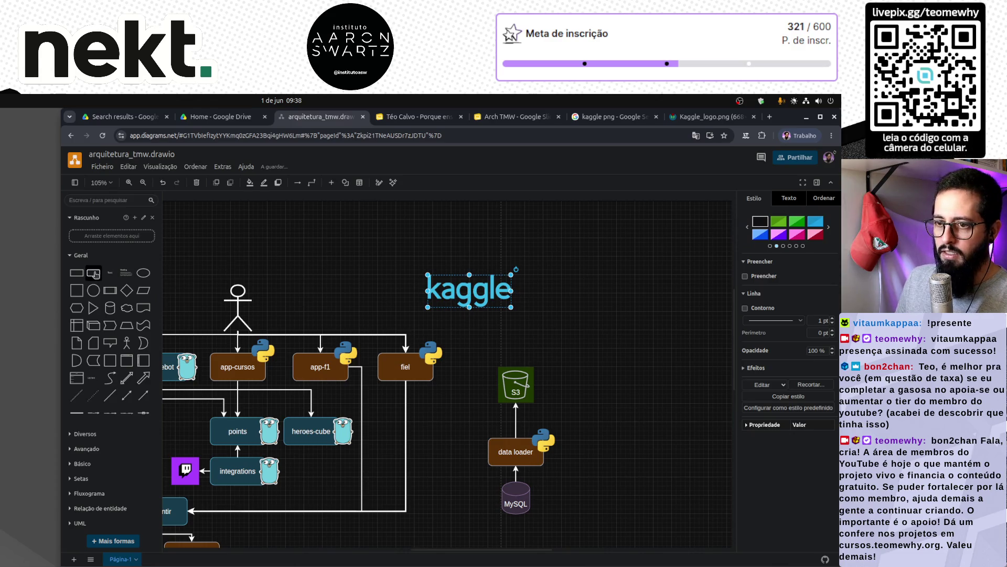
pyautogui.press('Escape')
# Move the rounded rectangle onto the Kaggle logo, send it behind, and narrow it.
pyautogui.moveTo(446, 372)
pyautogui.mouseDown()
pyautogui.moveTo(472, 302)
pyautogui.moveTo(520, 311)
pyautogui.mouseUp()
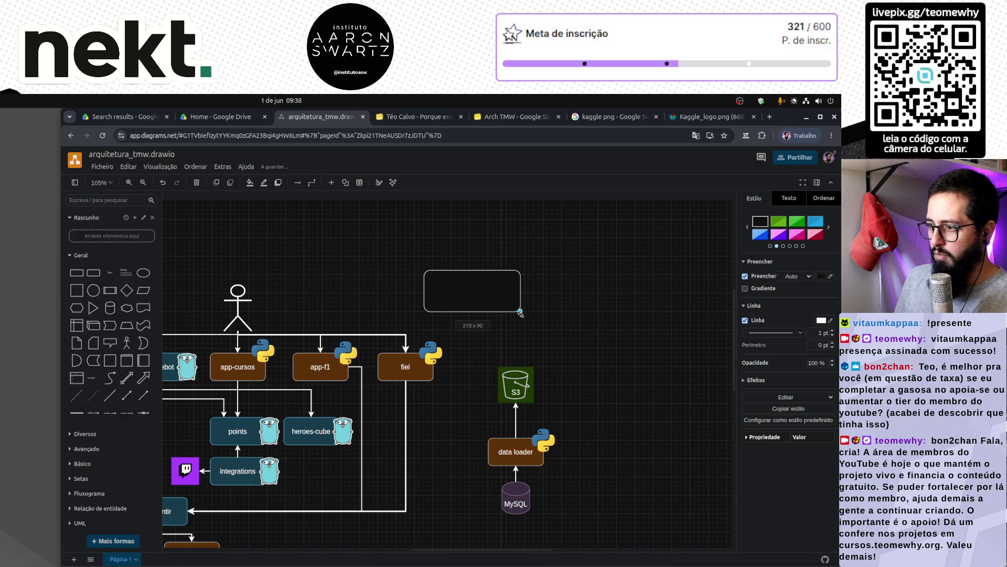
pyautogui.rightClick(499, 292)
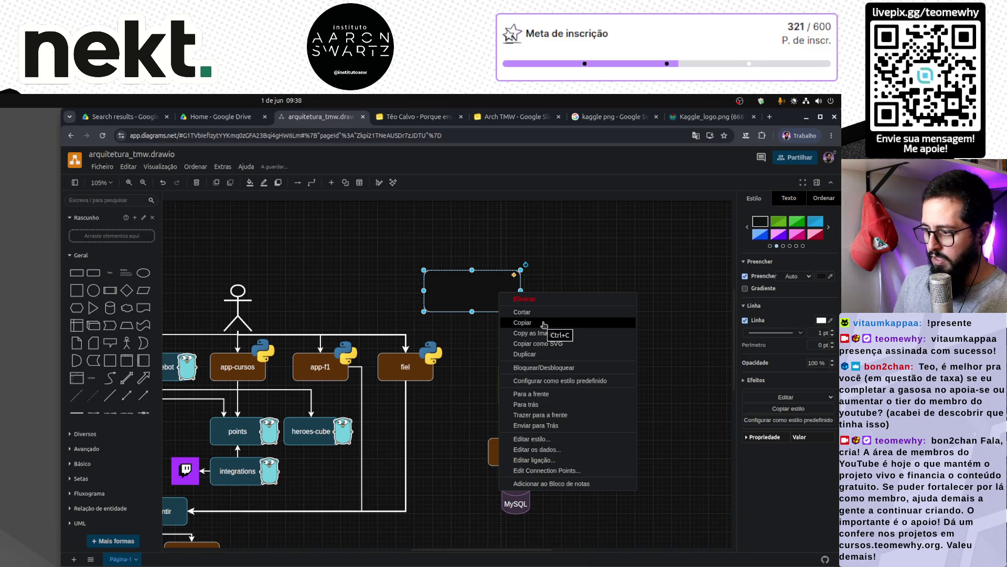
pyautogui.click(540, 405)
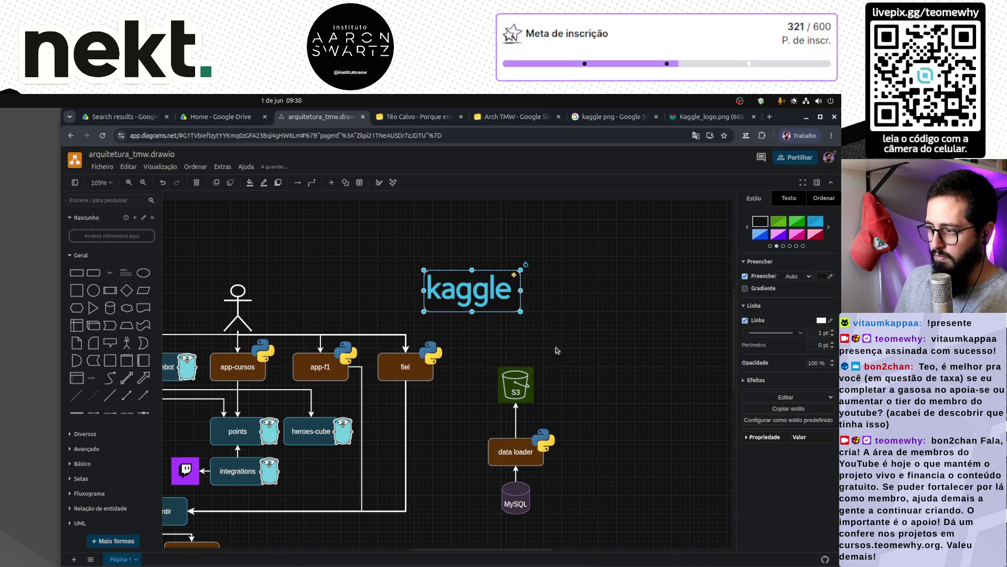
pyautogui.click(520, 306)
pyautogui.moveTo(521, 290); pyautogui.dragTo(516, 290)
# Centre the Kaggle image inside the frame and fill the rectangle white.
pyautogui.scroll(6, 434, 270)
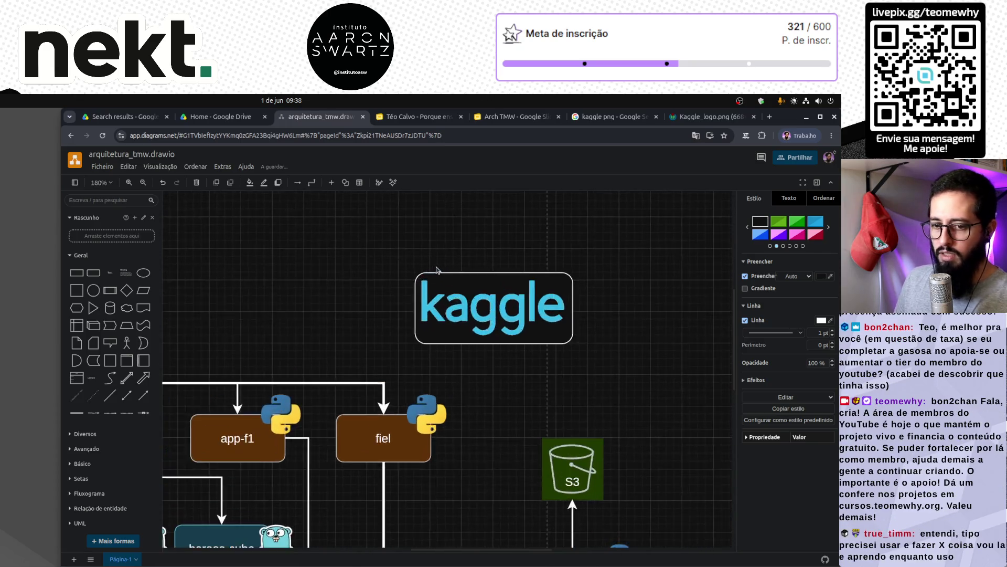
pyautogui.click(528, 340)
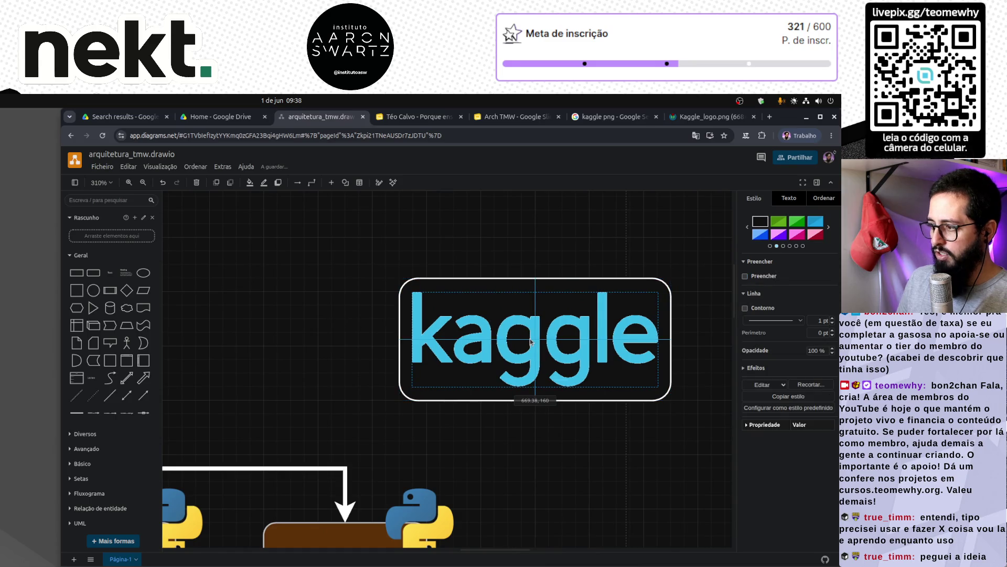
pyautogui.moveTo(532, 341); pyautogui.dragTo(544, 337)
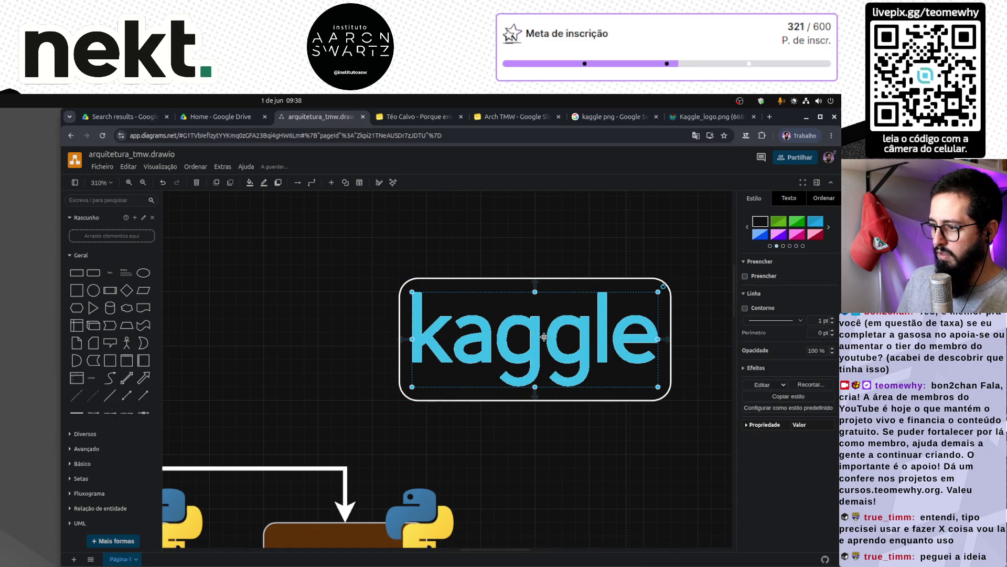
pyautogui.click(624, 448)
pyautogui.click(445, 280)
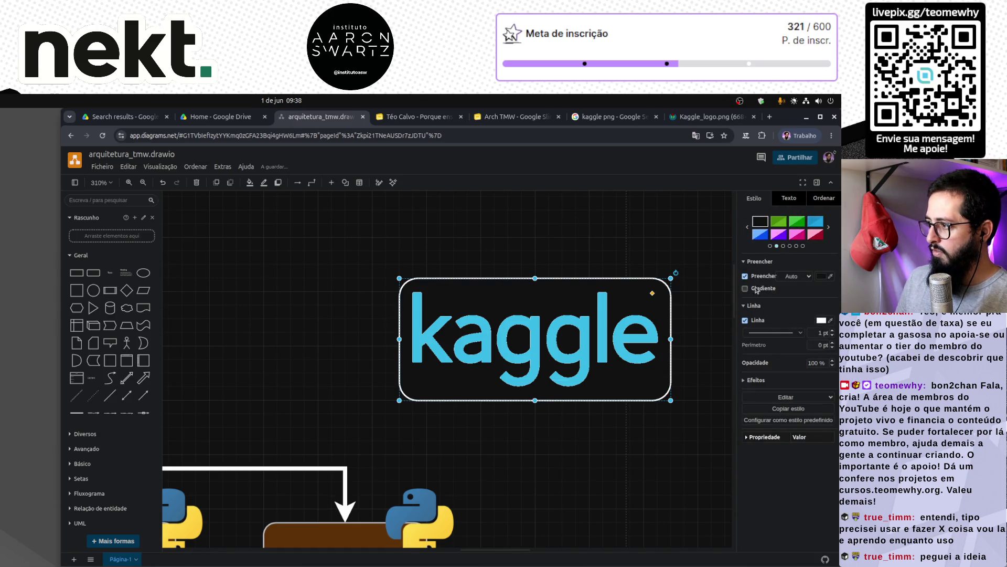
pyautogui.click(820, 277)
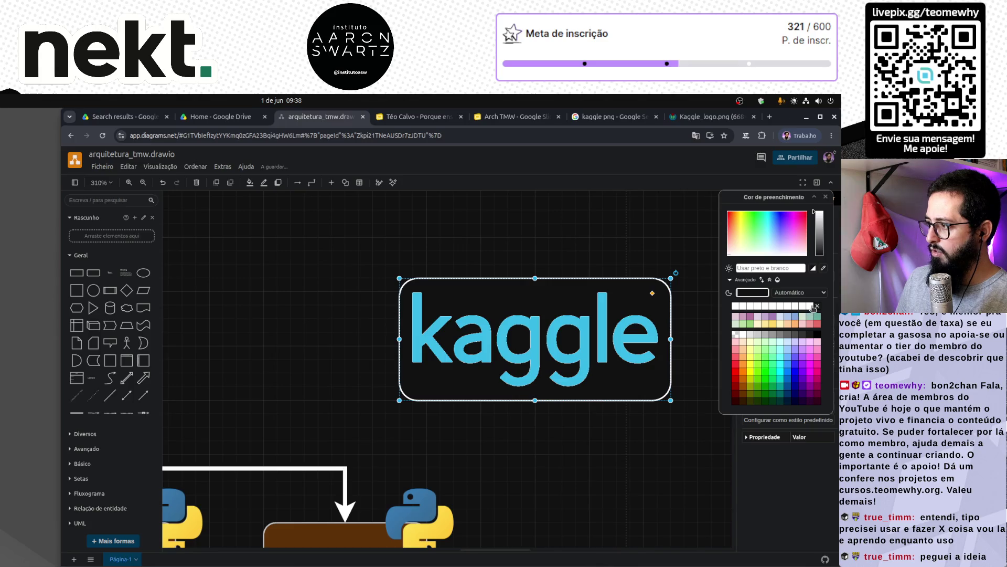
pyautogui.click(805, 255)
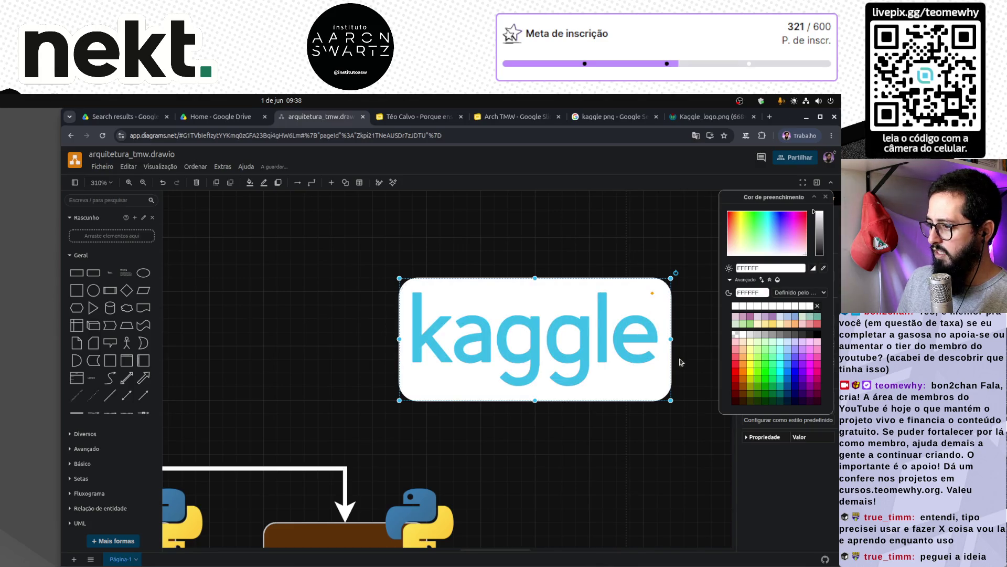
# Fill the Kaggle box white and connect the data loader up to the Kaggle logo.
pyautogui.click(602, 431)
pyautogui.scroll(-6, 606, 435)
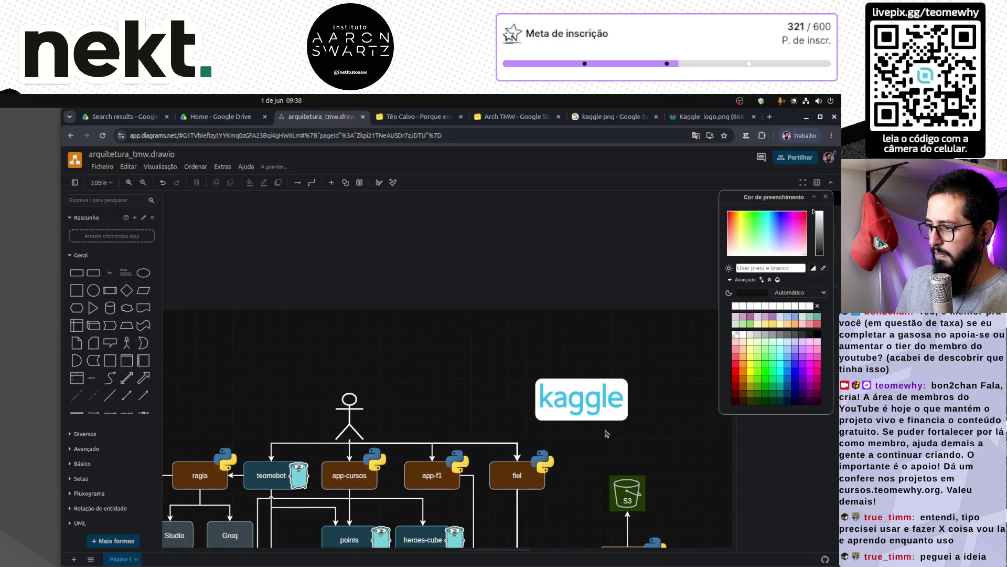
pyautogui.scroll(-2, 608, 436)
pyautogui.click(626, 447)
pyautogui.moveTo(605, 379)
pyautogui.mouseDown()
pyautogui.moveTo(579, 341)
pyautogui.moveTo(580, 316)
pyautogui.mouseUp()
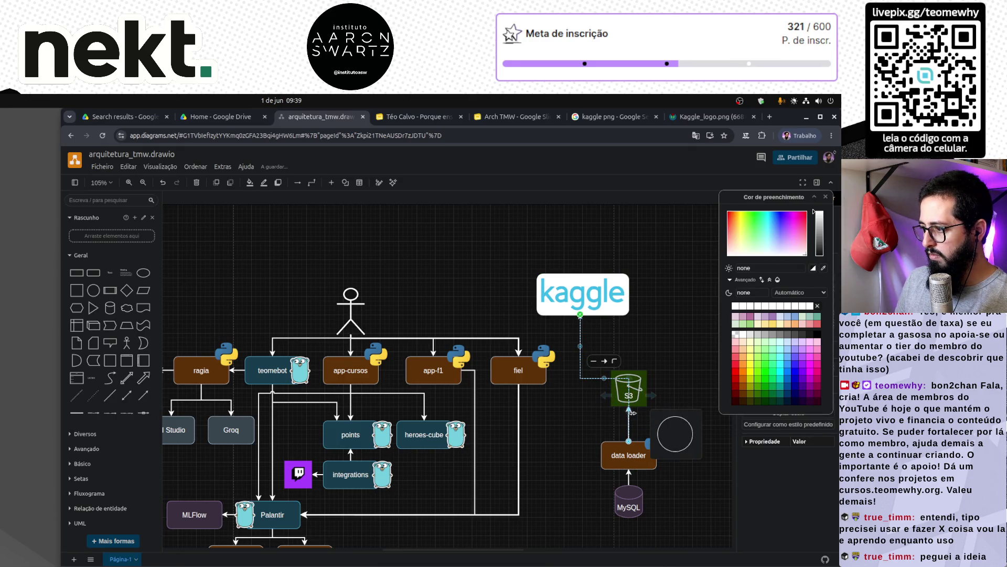
pyautogui.scroll(3, 638, 420)
pyautogui.scroll(4, 641, 425)
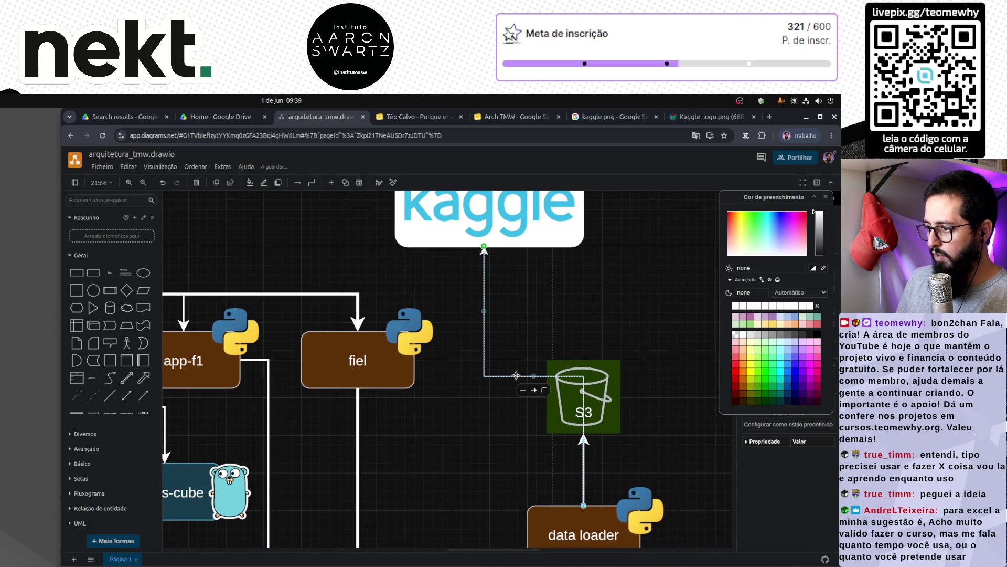
pyautogui.moveTo(516, 375)
pyautogui.mouseDown()
pyautogui.moveTo(521, 418)
pyautogui.moveTo(504, 538)
pyautogui.mouseUp()
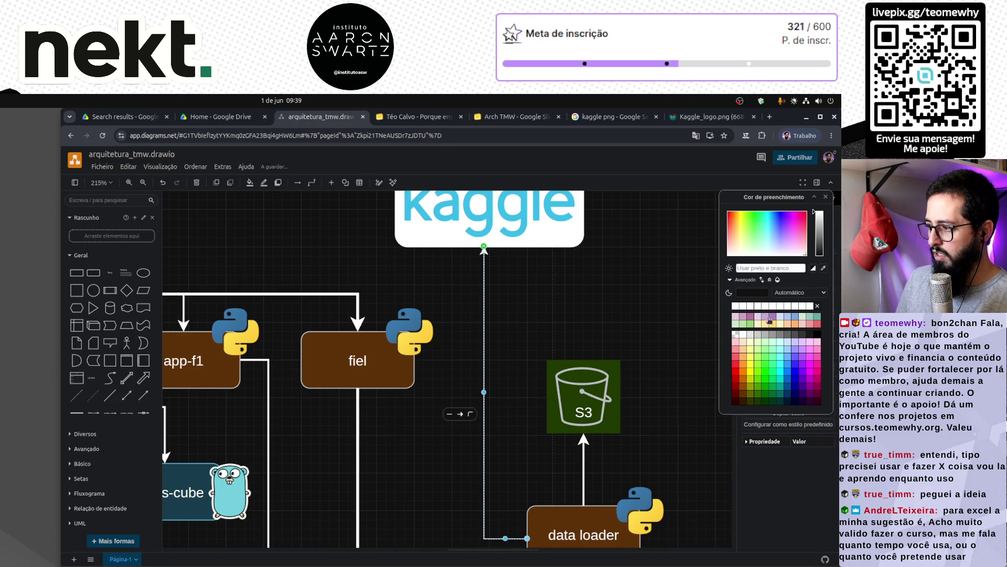
# Set the new connector's line width to 2 pt.
pyautogui.click(828, 197)
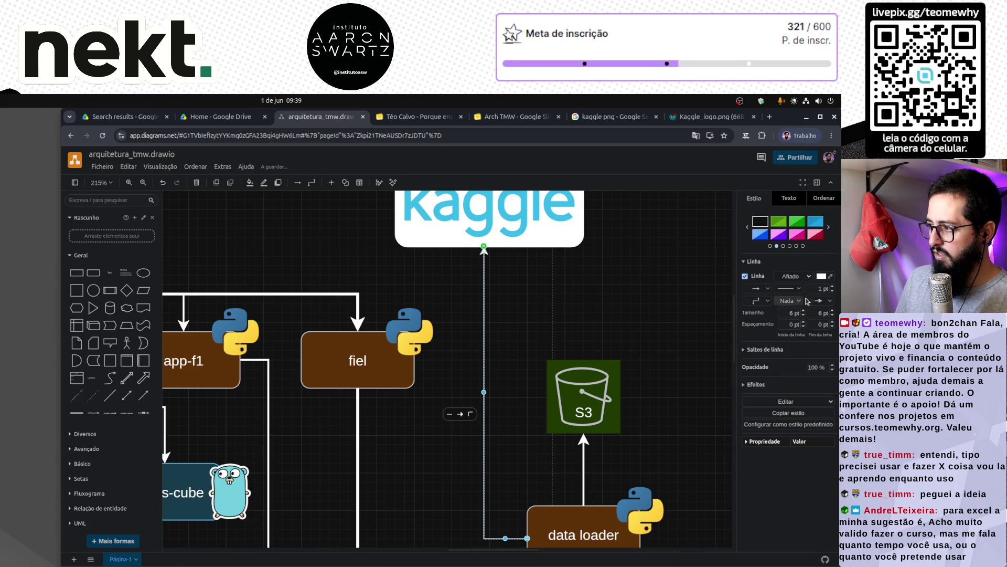
pyautogui.click(833, 287)
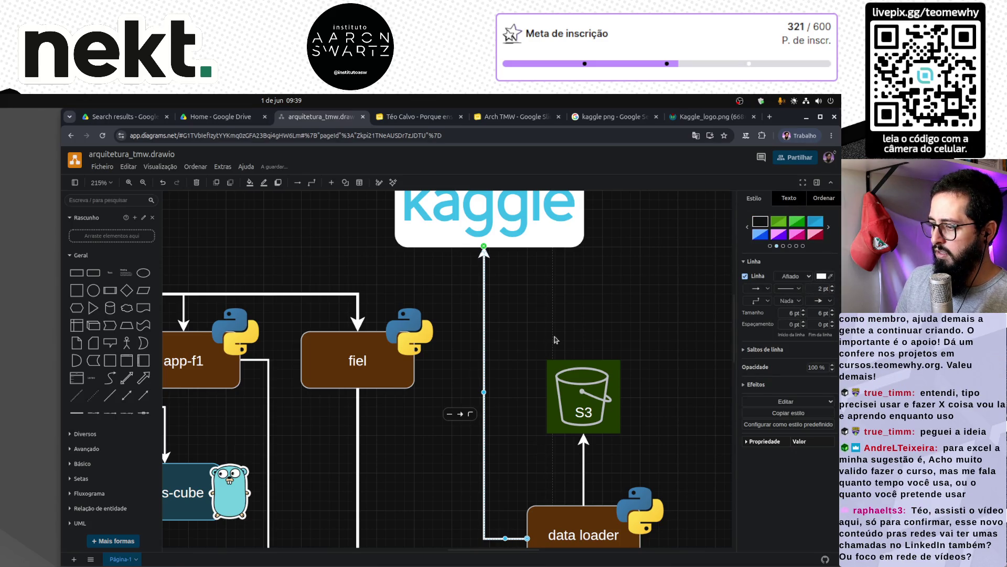
pyautogui.click(597, 318)
pyautogui.scroll(-5, 592, 429)
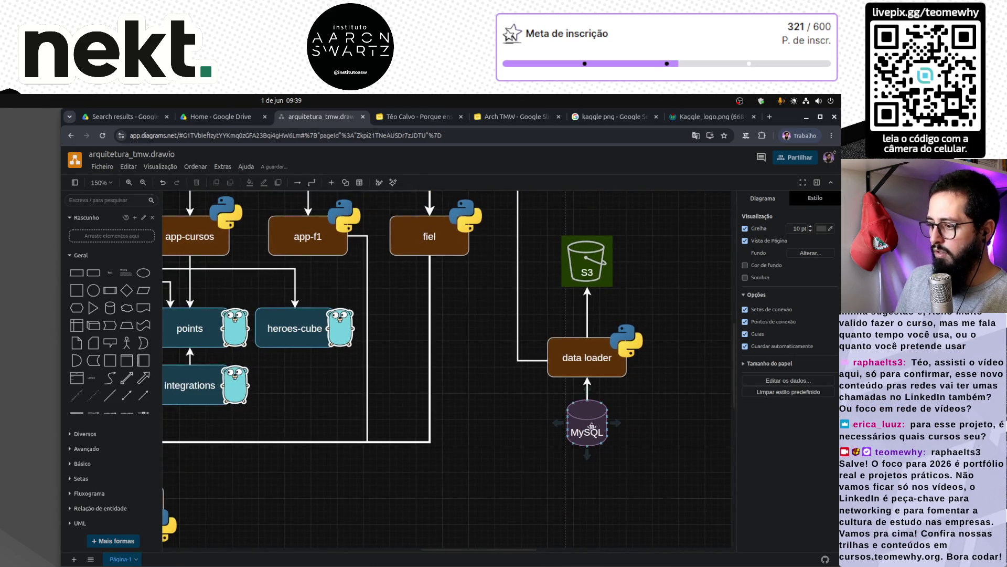
pyautogui.scroll(5, 592, 429)
pyautogui.scroll(-1, 577, 414)
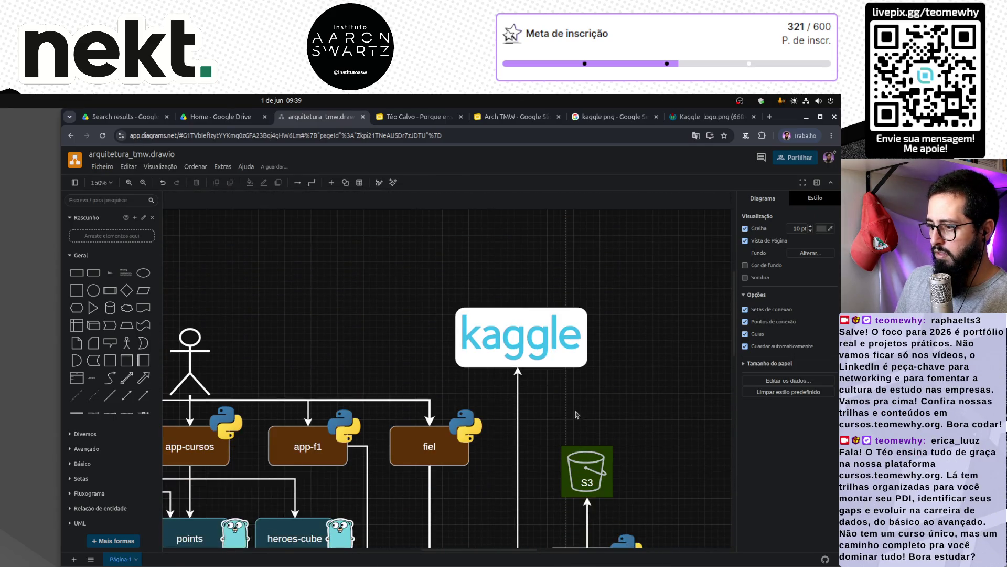
pyautogui.click(544, 351)
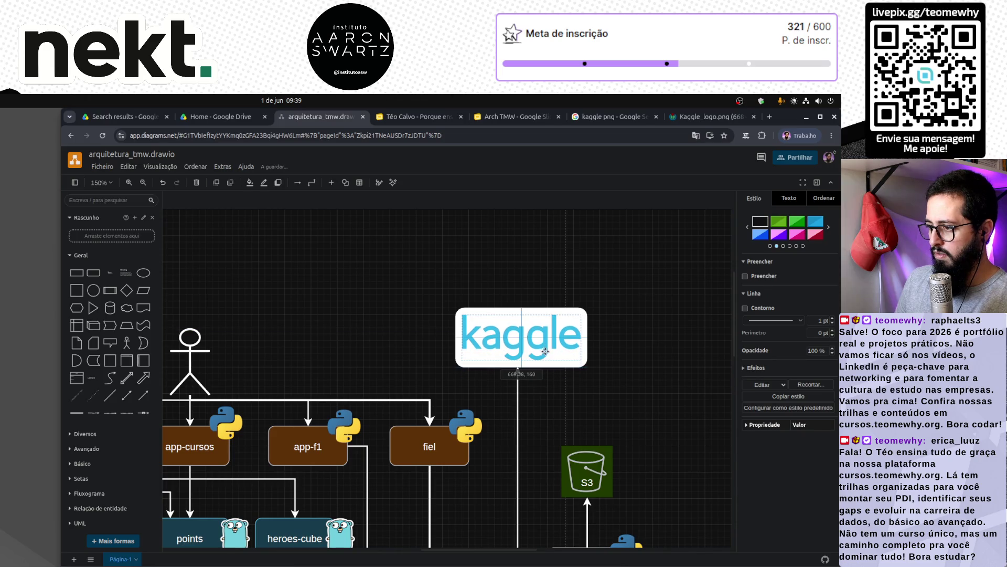
# Group the Kaggle image with its white box and shrink the group.
pyautogui.moveTo(616, 382); pyautogui.dragTo(433, 292)
pyautogui.rightClick(490, 358)
pyautogui.click(538, 446)
pyautogui.click(604, 418)
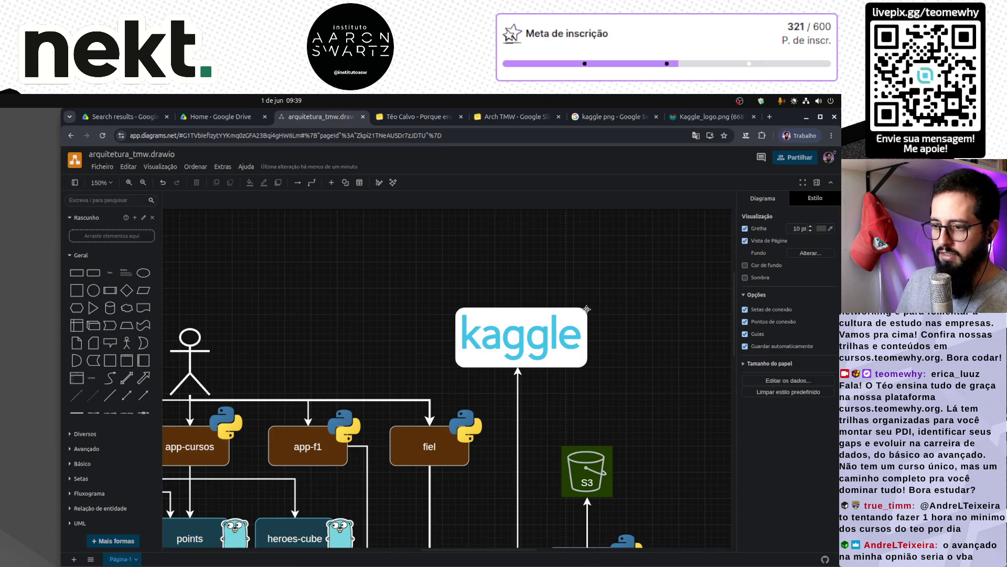
pyautogui.moveTo(548, 329); pyautogui.dragTo(550, 353)
pyautogui.scroll(-3, 633, 316)
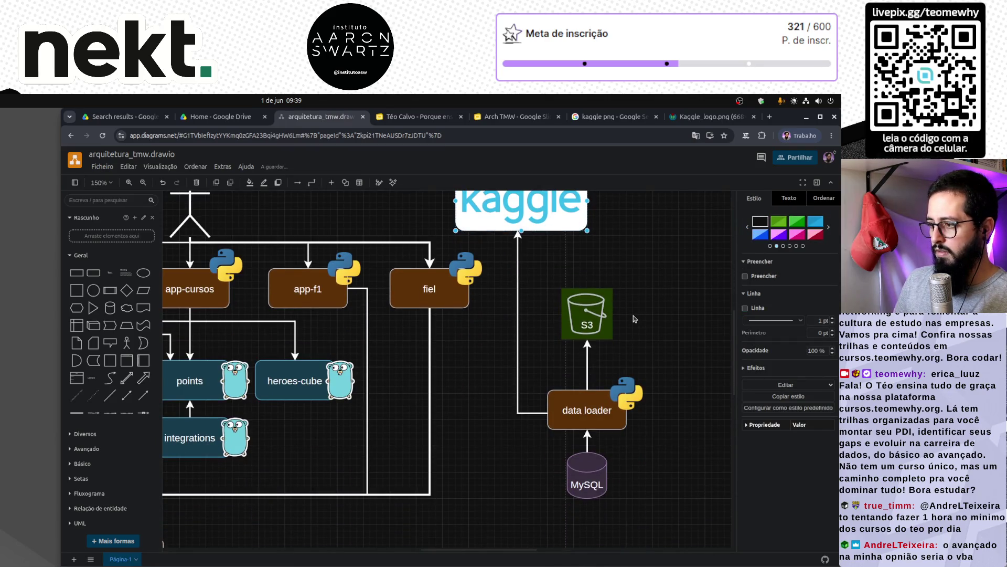
pyautogui.scroll(1, 633, 316)
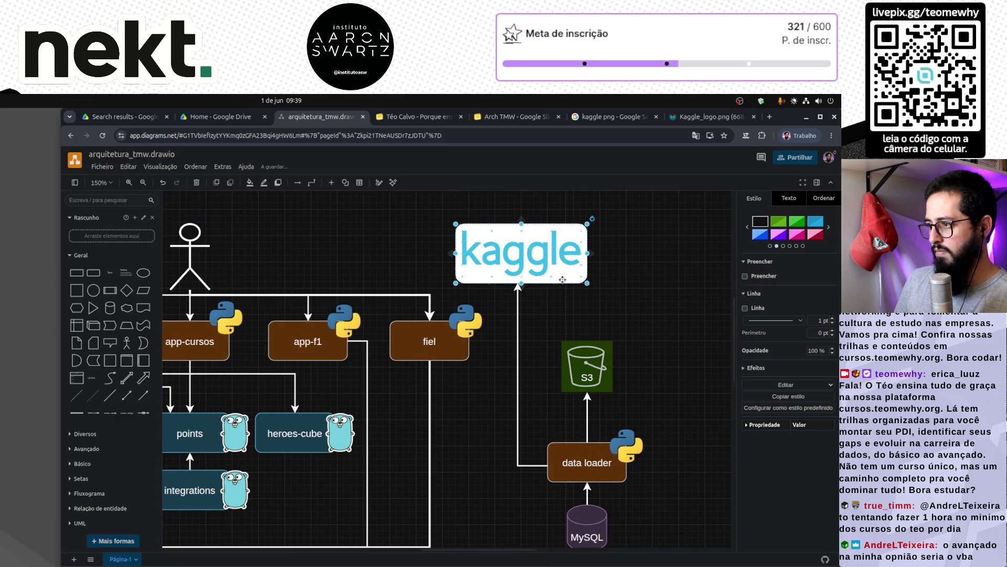
pyautogui.moveTo(587, 284)
pyautogui.mouseDown()
pyautogui.moveTo(554, 246)
pyautogui.moveTo(577, 246)
pyautogui.moveTo(560, 246)
pyautogui.mouseUp()
pyautogui.click(539, 293)
# Remove the data loader–Kaggle connector and move the logo directly above S3.
pyautogui.click(518, 286)
pyautogui.press('Escape')
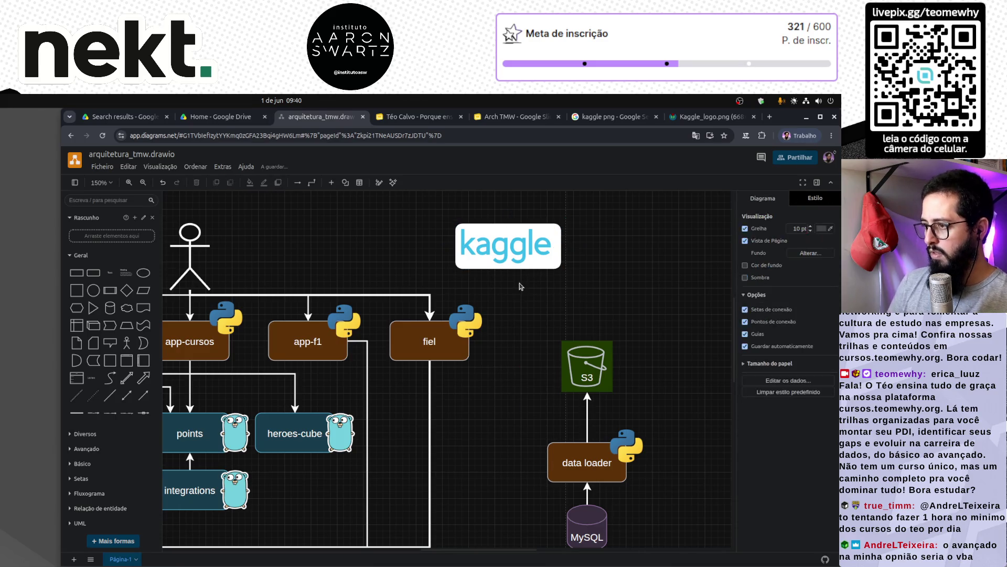
pyautogui.click(518, 244)
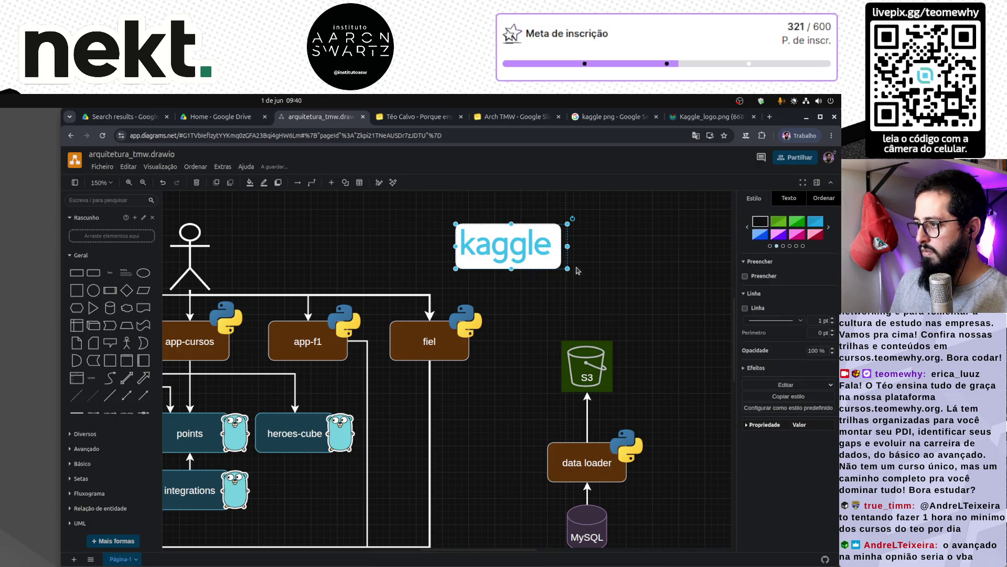
pyautogui.moveTo(511, 239)
pyautogui.mouseDown()
pyautogui.moveTo(577, 277)
pyautogui.moveTo(567, 208)
pyautogui.moveTo(580, 285)
pyautogui.mouseUp()
pyautogui.moveTo(650, 237); pyautogui.dragTo(534, 326)
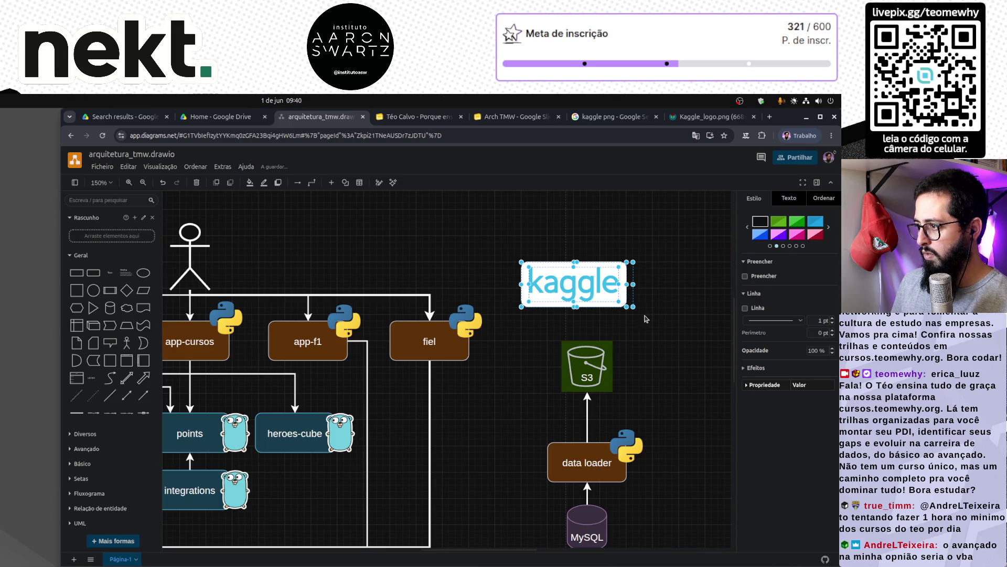
pyautogui.click(608, 286)
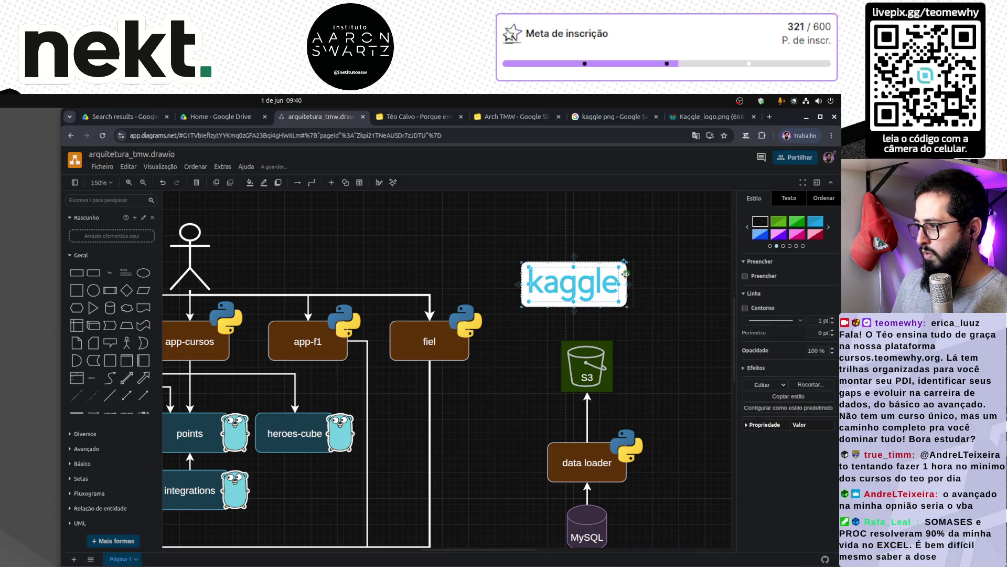
pyautogui.scroll(4, 651, 284)
# Regroup the Kaggle image with its white rounded box.
pyautogui.scroll(2, 650, 284)
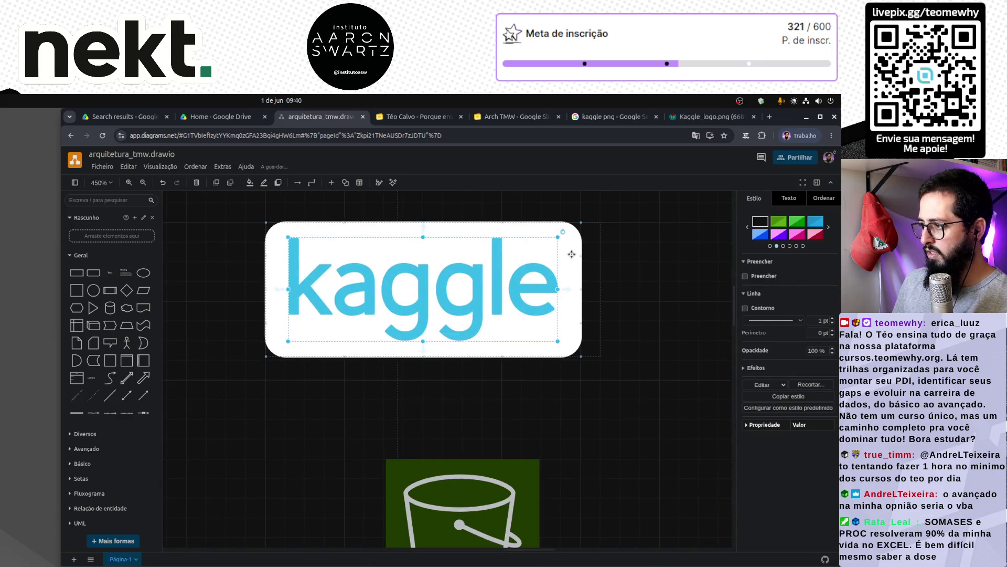
pyautogui.click(649, 280)
pyautogui.click(578, 259)
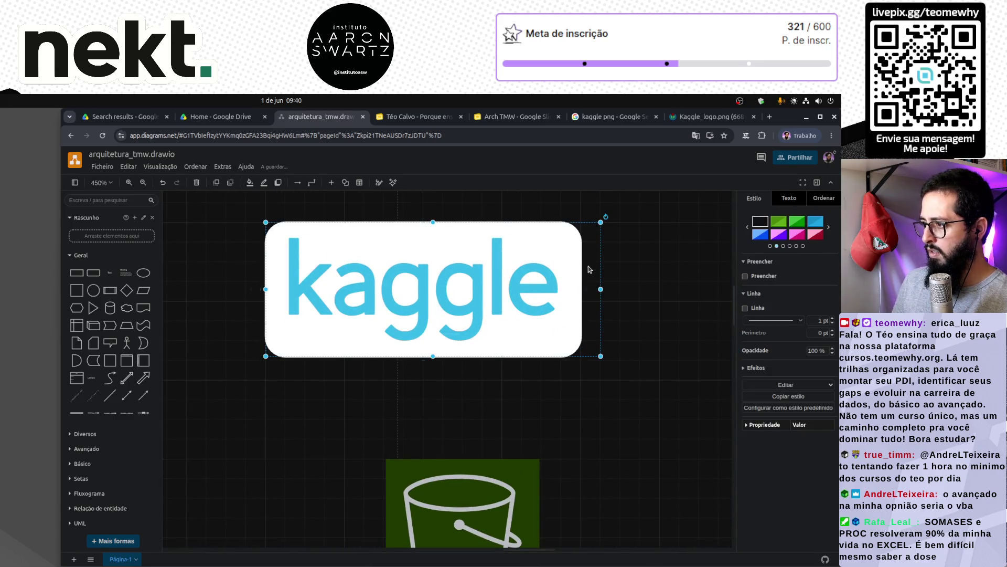
pyautogui.click(591, 269)
pyautogui.rightClick(564, 264)
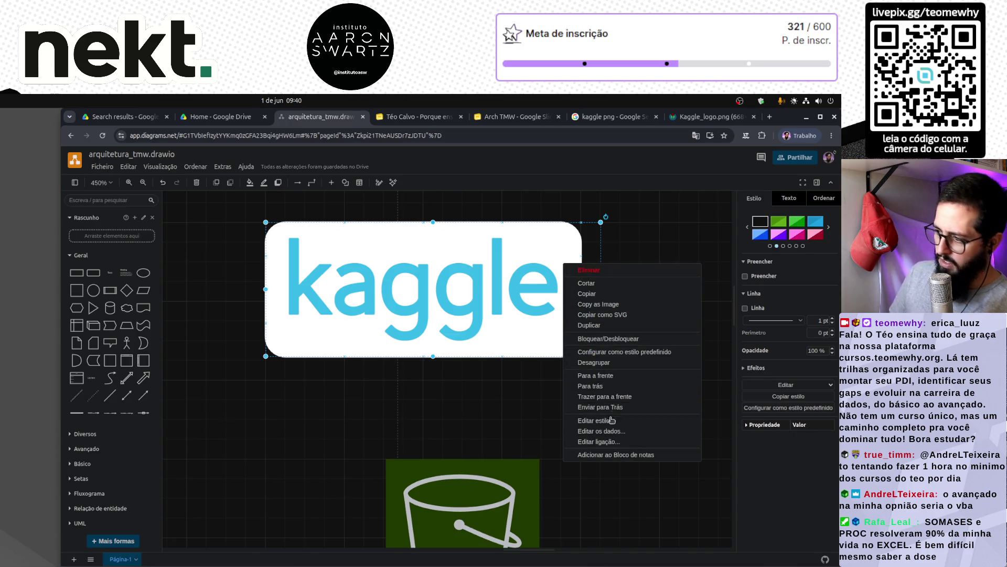
pyautogui.click(612, 360)
pyautogui.click(503, 273)
pyautogui.click(496, 275)
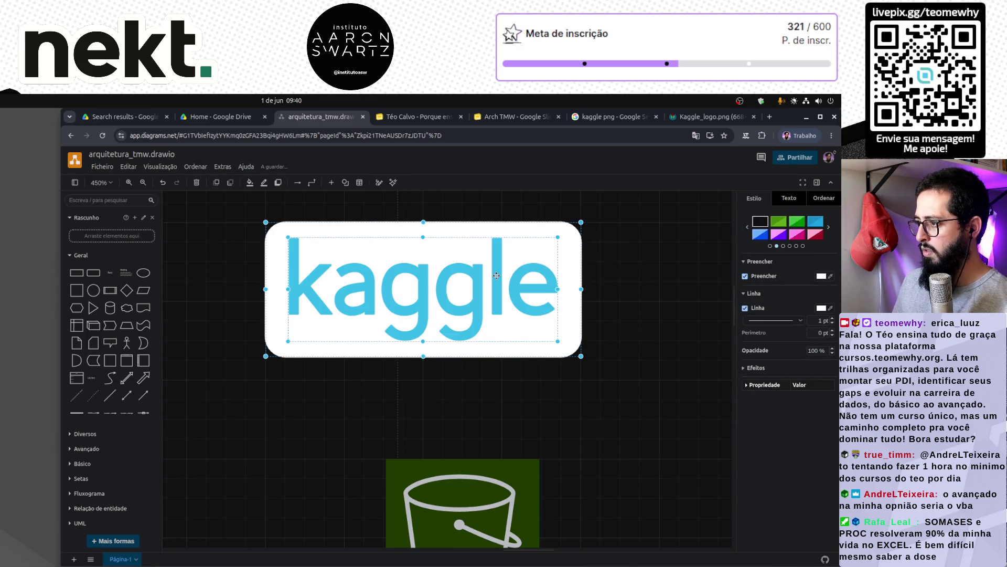
pyautogui.rightClick(496, 275)
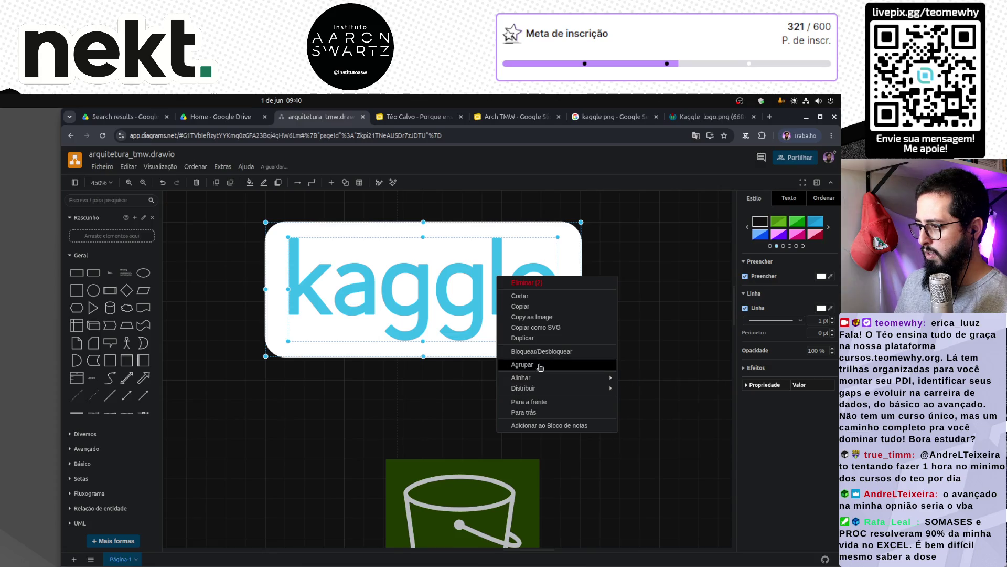
pyautogui.click(540, 368)
# Resize the Kaggle shape down to 90 × 40.
pyautogui.moveTo(579, 356); pyautogui.dragTo(482, 302)
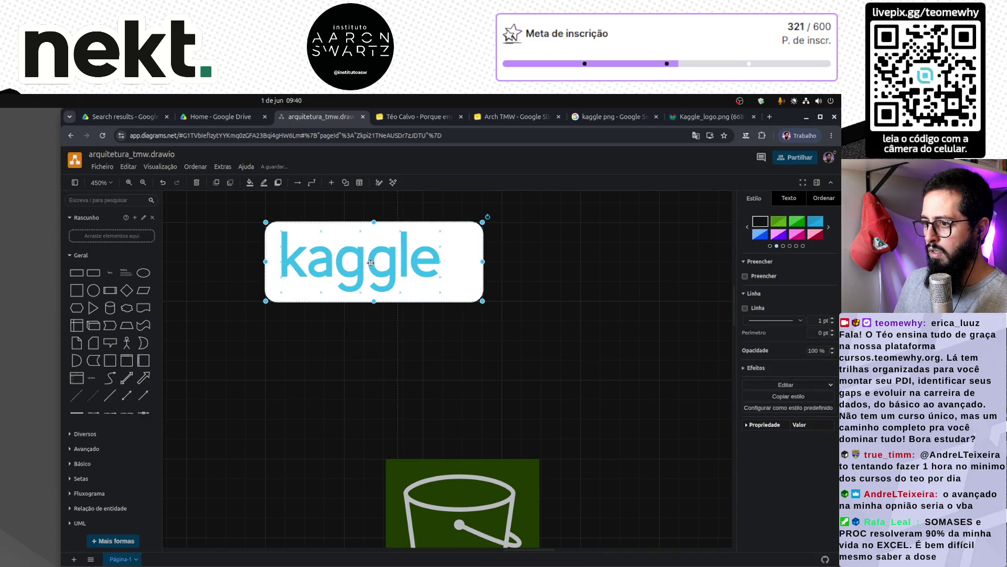
pyautogui.click(546, 280)
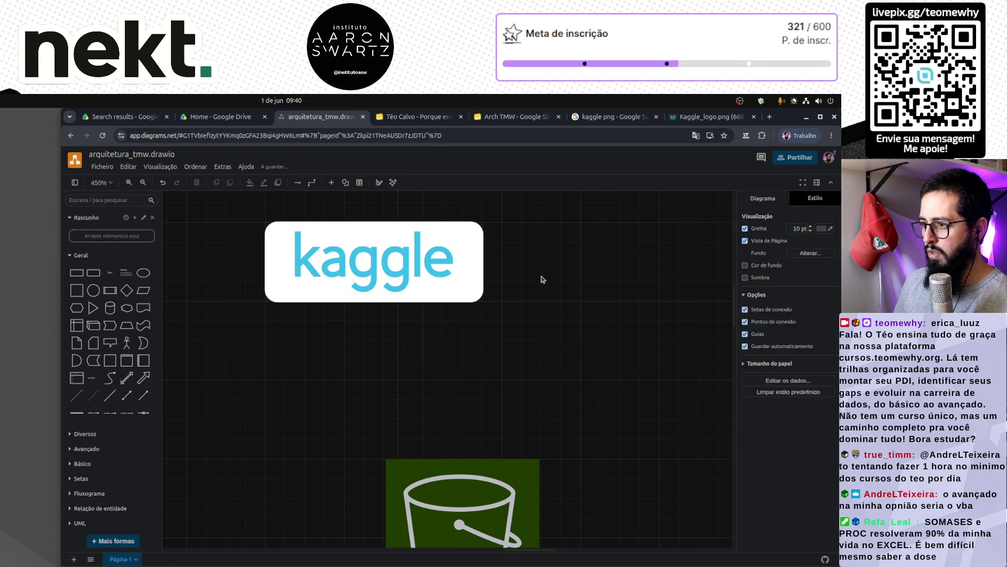
pyautogui.click(474, 260)
pyautogui.moveTo(483, 261); pyautogui.dragTo(464, 261)
pyautogui.moveTo(266, 262); pyautogui.dragTo(285, 265)
# Enlarge the Kaggle logo slightly, undoing an unwanted height change.
pyautogui.click(347, 334)
pyautogui.scroll(-2, 354, 334)
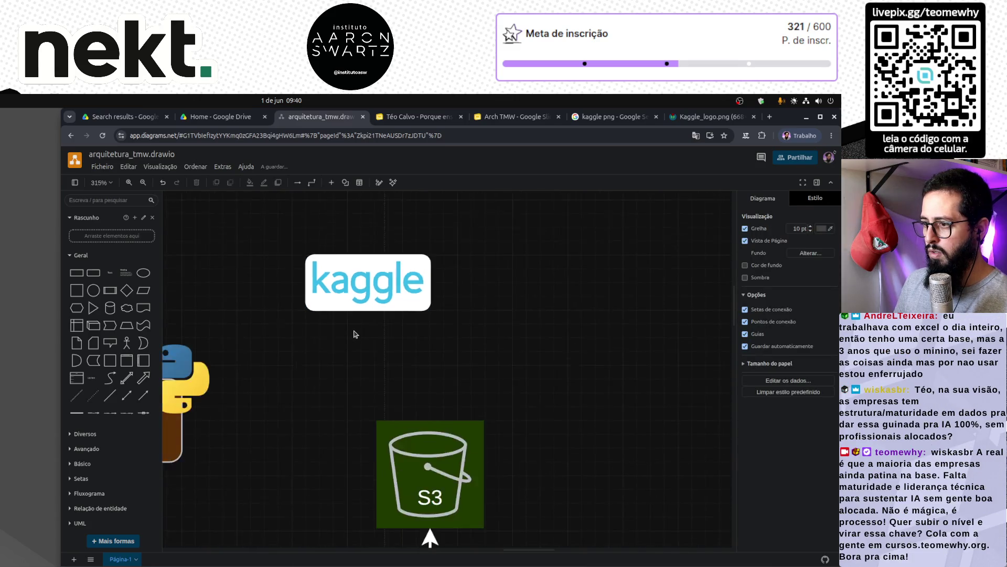
pyautogui.scroll(-4, 355, 334)
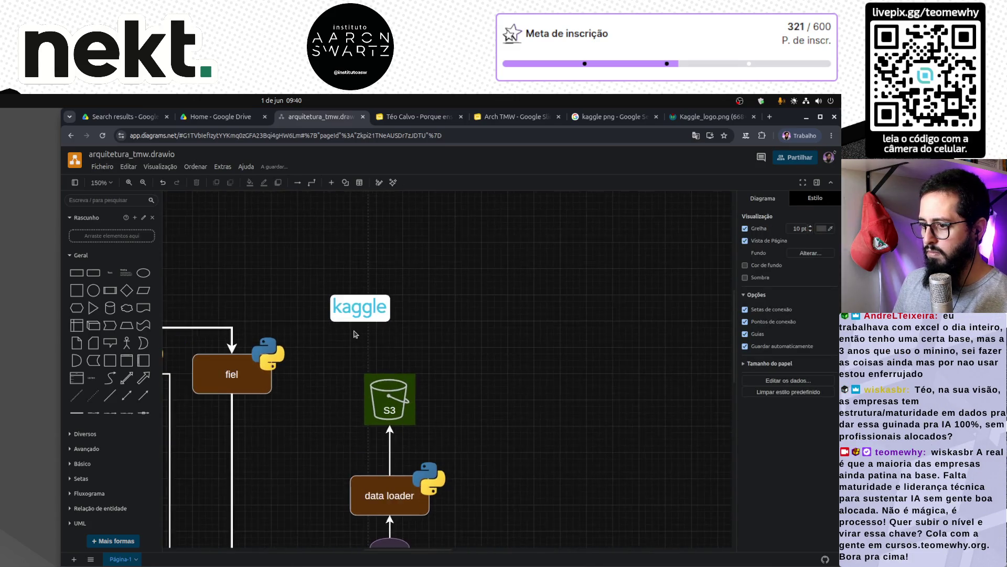
pyautogui.scroll(1, 354, 334)
pyautogui.click(362, 303)
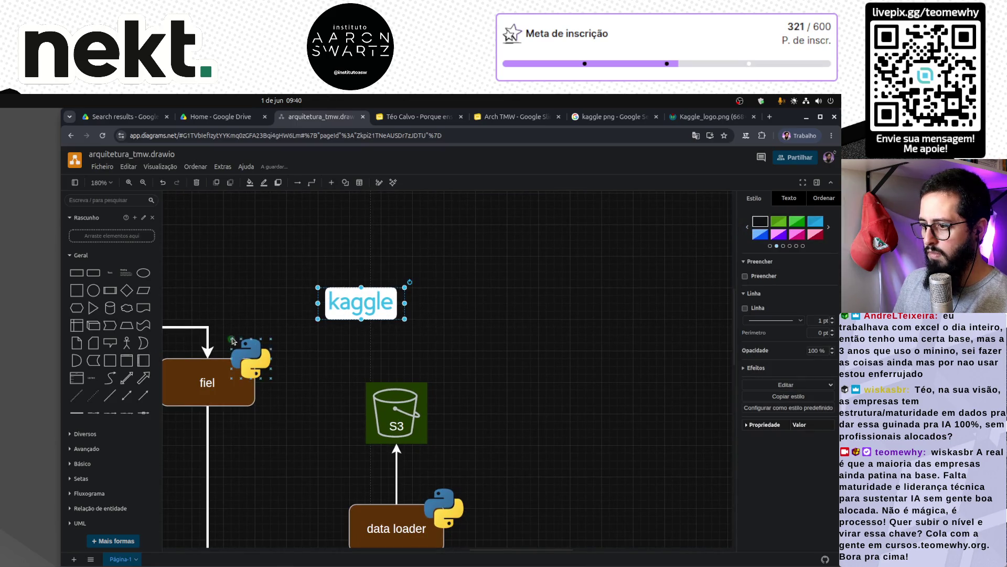
pyautogui.scroll(-3, 293, 335)
pyautogui.hscroll(-5, 320, 332)
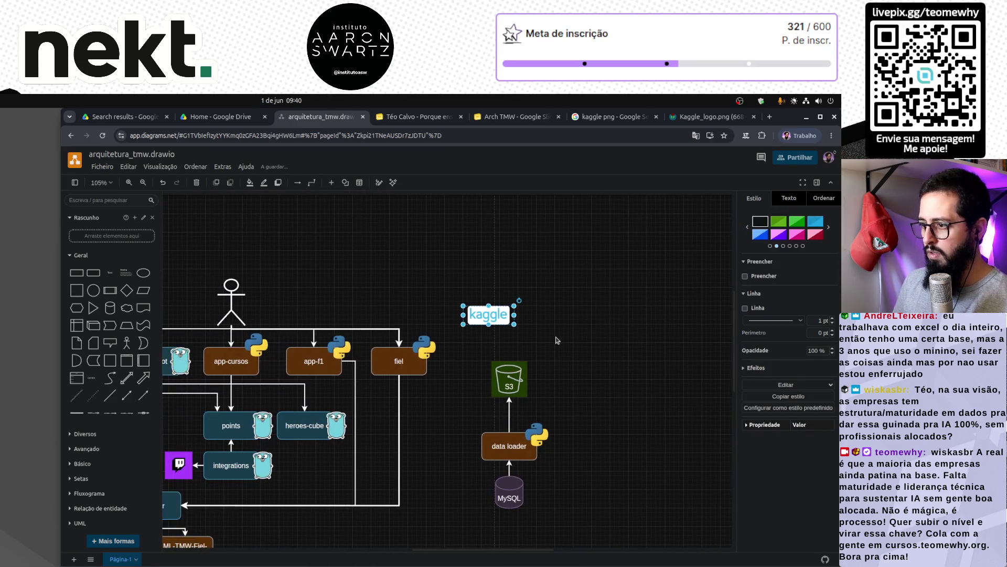
pyautogui.scroll(5, 519, 323)
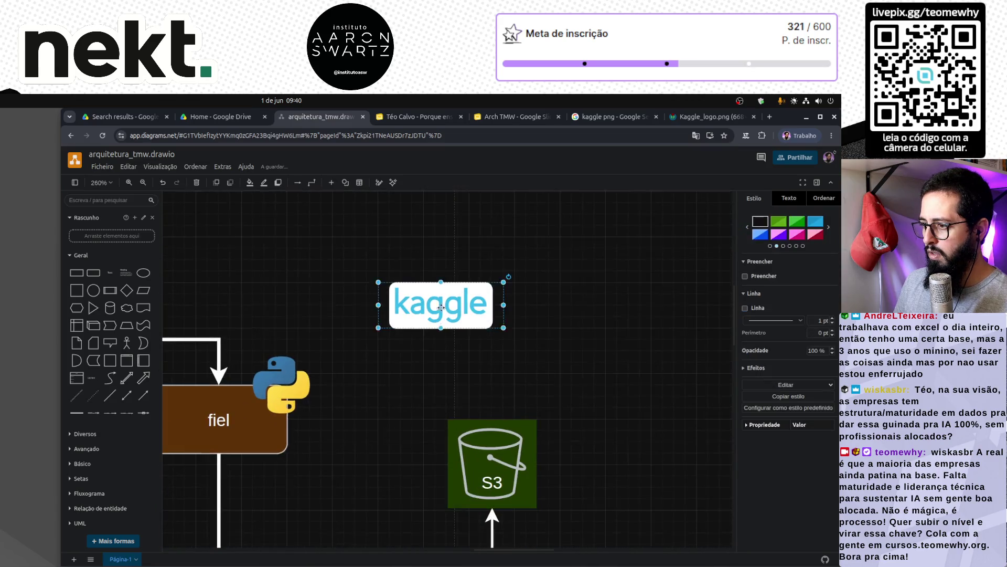
pyautogui.moveTo(503, 328); pyautogui.dragTo(517, 341)
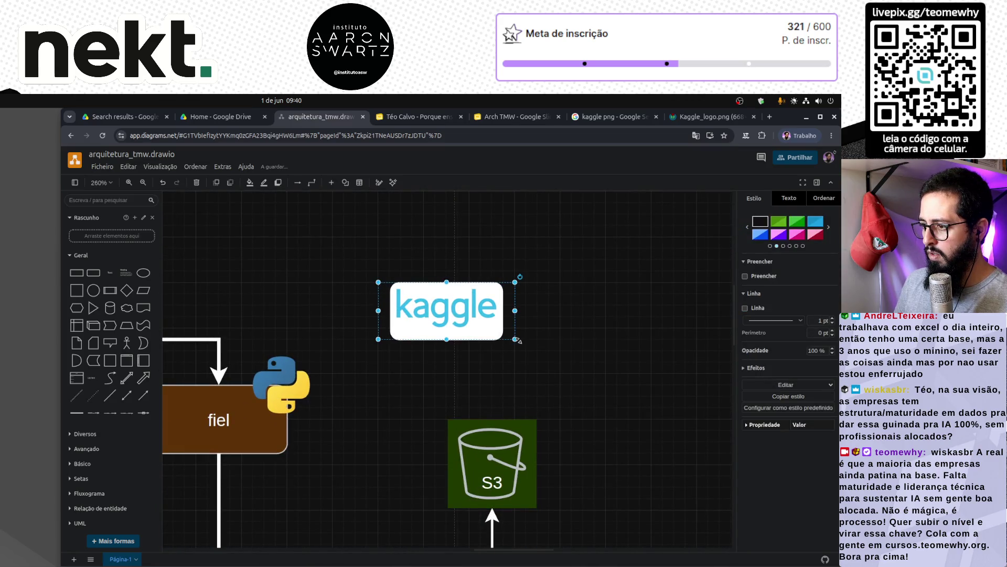
pyautogui.click(586, 294)
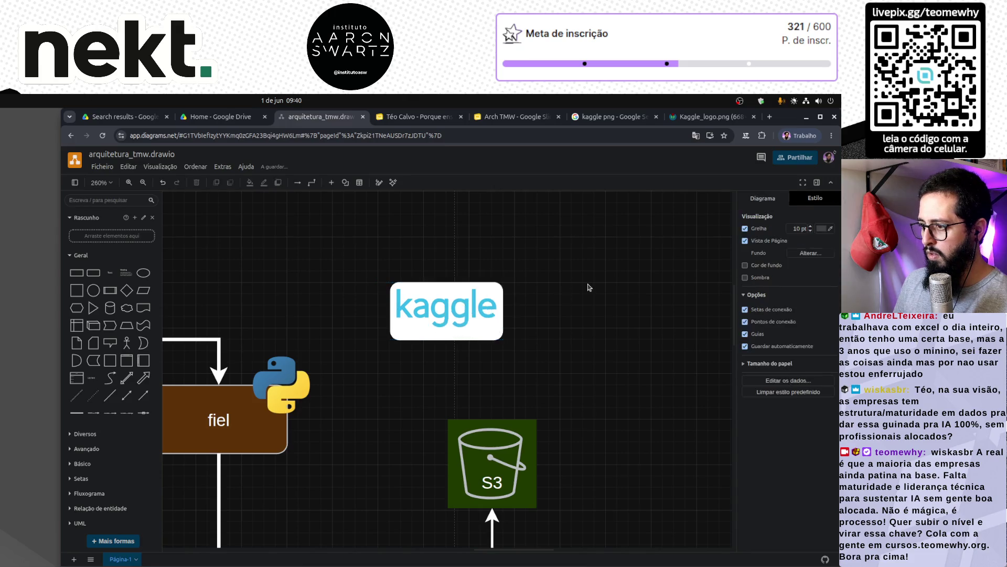
pyautogui.click(457, 313)
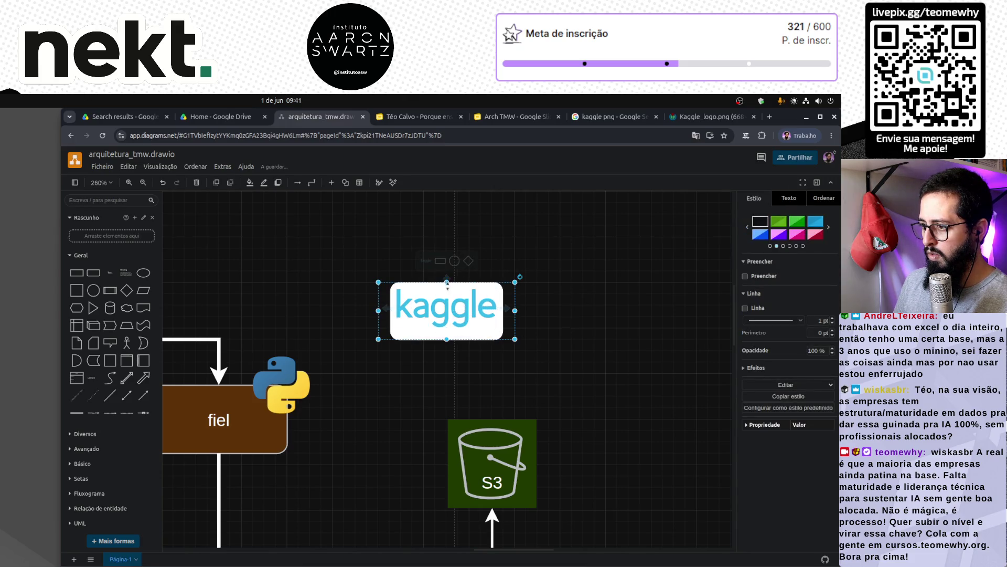
pyautogui.moveTo(447, 282); pyautogui.dragTo(447, 271)
pyautogui.hotkey('ctrl', 'z')
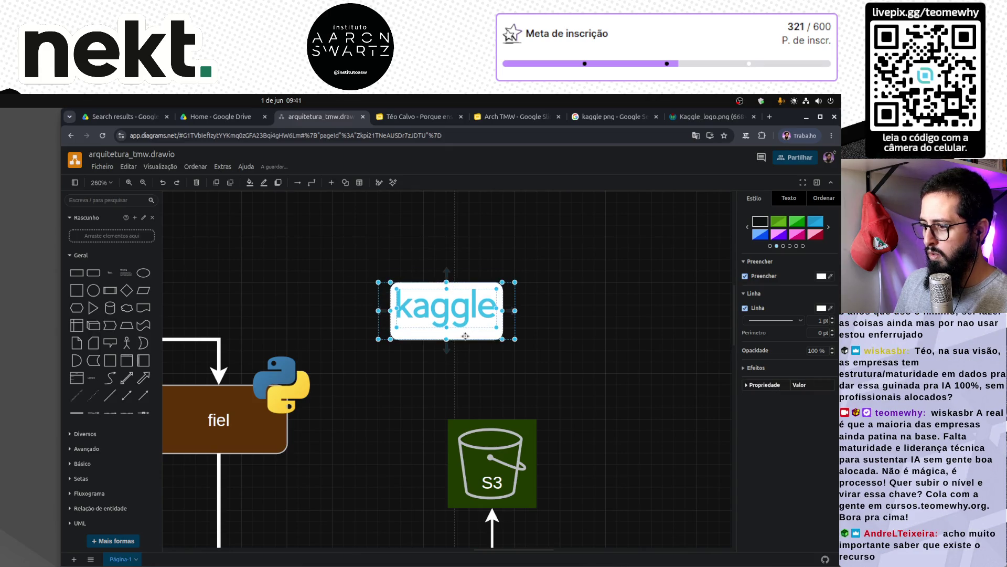
pyautogui.press('Escape')
# Enlarge the Kaggle box and image together after undoing a width-only stretch.
pyautogui.click(471, 316)
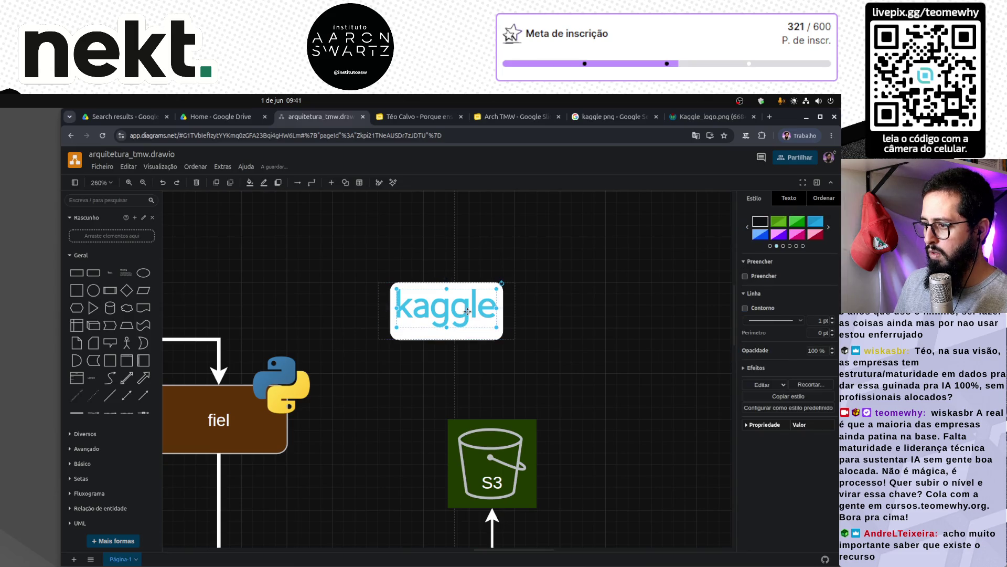
pyautogui.moveTo(503, 339)
pyautogui.mouseDown()
pyautogui.moveTo(527, 339)
pyautogui.moveTo(498, 327)
pyautogui.moveTo(452, 341)
pyautogui.moveTo(451, 329)
pyautogui.moveTo(527, 340)
pyautogui.mouseUp()
pyautogui.click(497, 336)
pyautogui.hotkey('ctrl', 'z')
pyautogui.moveTo(563, 266); pyautogui.dragTo(362, 363)
pyautogui.moveTo(515, 339); pyautogui.dragTo(533, 352)
pyautogui.click(562, 363)
pyautogui.click(493, 322)
pyautogui.click(476, 314)
pyautogui.click(595, 317)
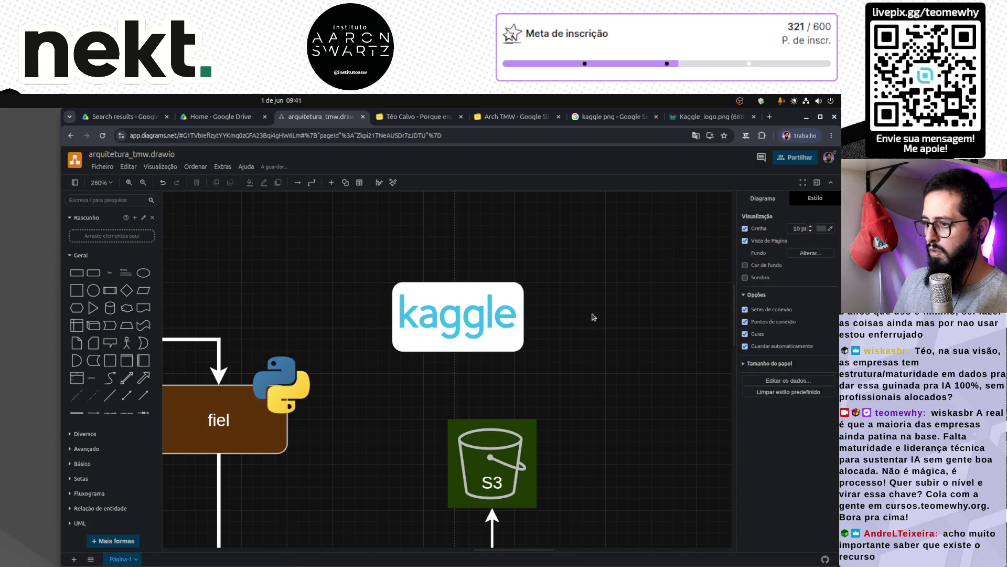
# Move the Kaggle logo up to the top of the diagram above fiel and S3.
pyautogui.scroll(-5, 580, 292)
pyautogui.click(491, 327)
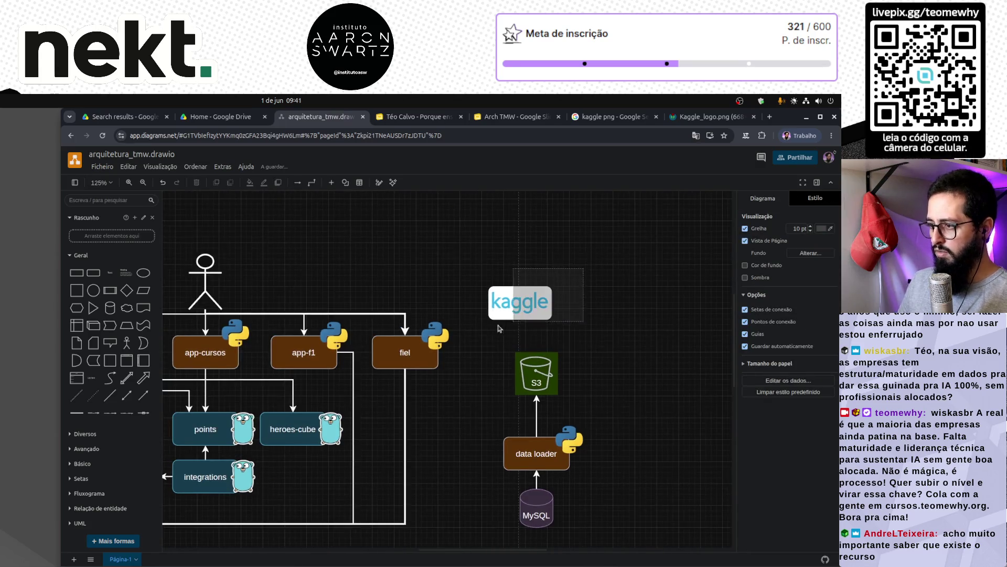
pyautogui.moveTo(514, 308)
pyautogui.mouseDown()
pyautogui.moveTo(489, 309)
pyautogui.moveTo(473, 286)
pyautogui.mouseUp()
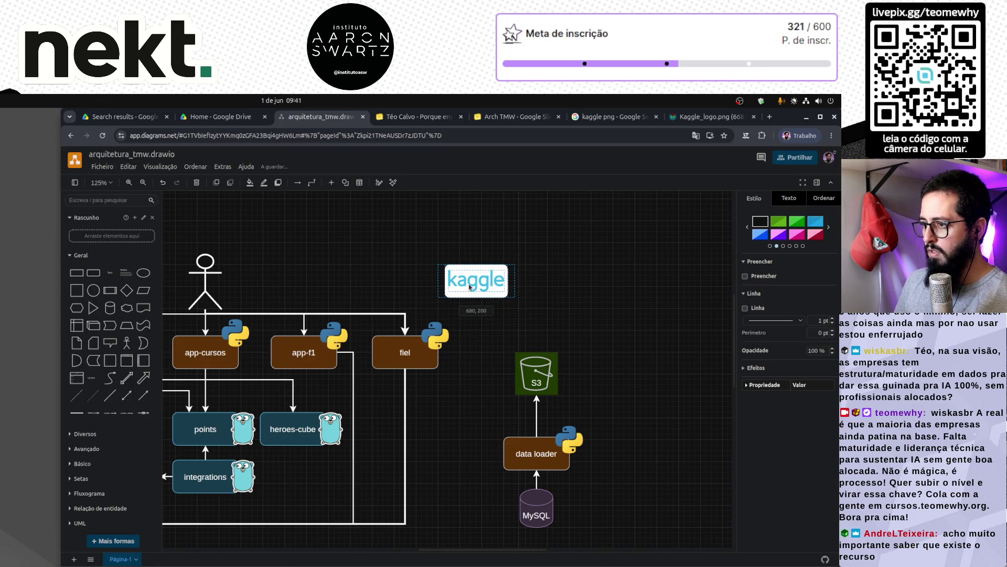
pyautogui.click(613, 343)
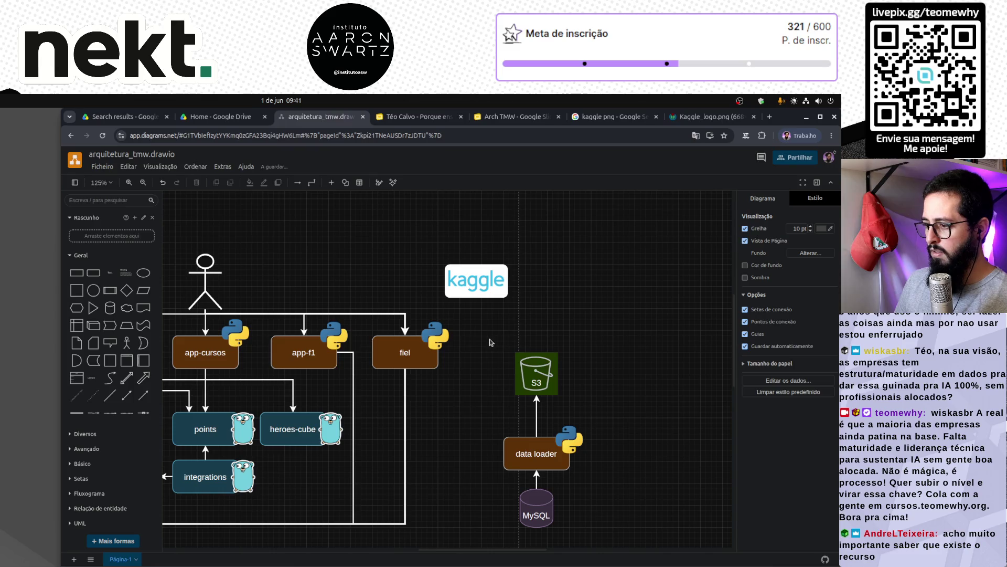
pyautogui.click(536, 459)
# Connect Kaggle to the data loader with a 2 pt connector.
pyautogui.moveTo(495, 455)
pyautogui.mouseDown()
pyautogui.moveTo(475, 367)
pyautogui.moveTo(477, 299)
pyautogui.mouseUp()
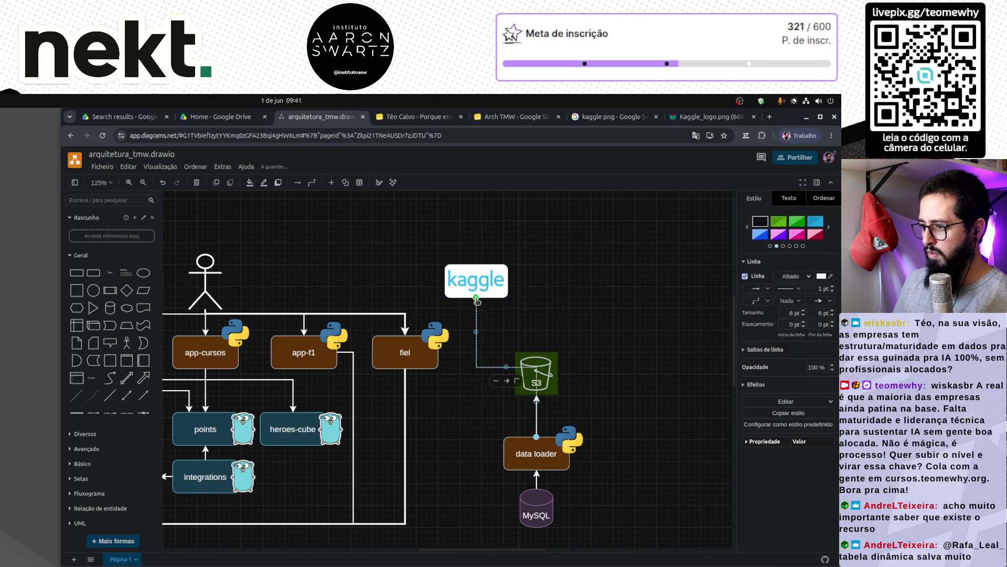
pyautogui.moveTo(506, 366)
pyautogui.mouseDown()
pyautogui.moveTo(472, 419)
pyautogui.moveTo(503, 453)
pyautogui.mouseUp()
pyautogui.click(464, 349)
pyautogui.click(476, 349)
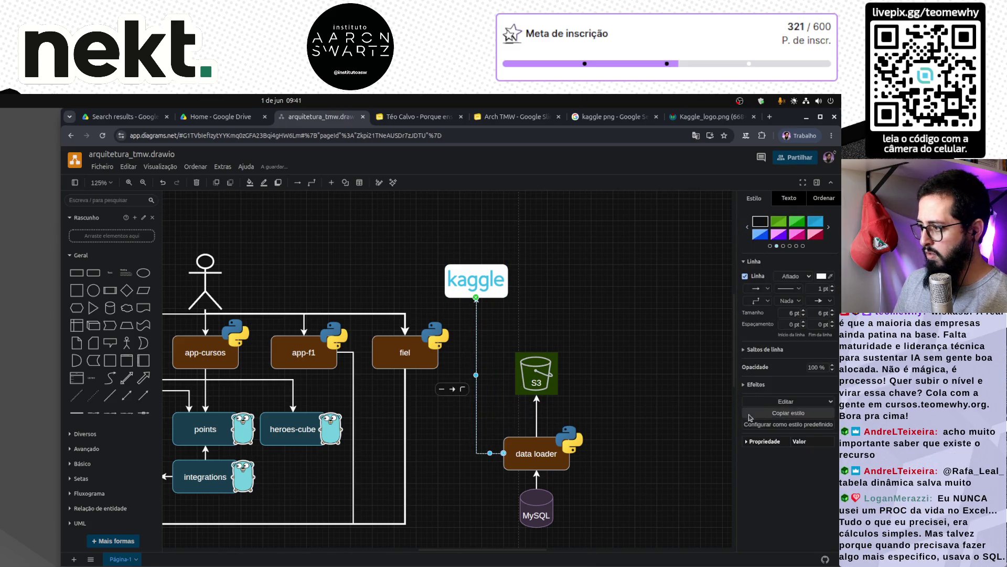
pyautogui.click(832, 286)
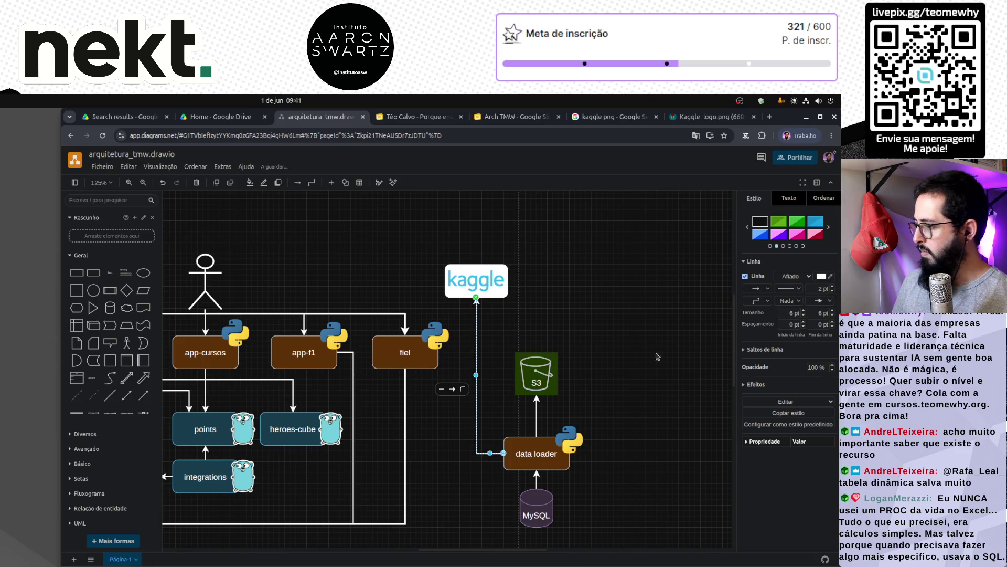
pyautogui.click(625, 313)
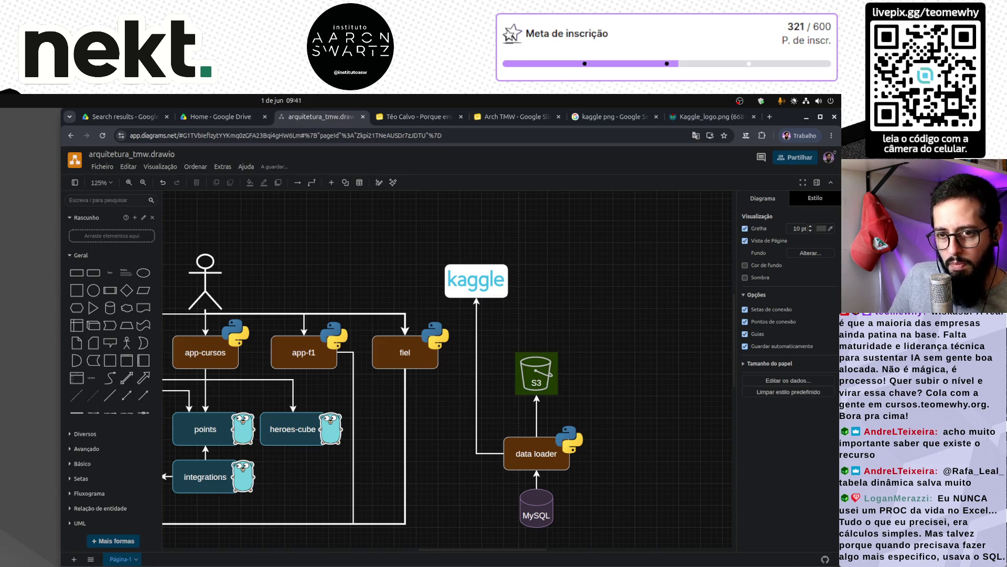
# Draw an arrow from the stick-figure user to Kaggle's left edge.
pyautogui.click(207, 284)
pyautogui.click(281, 288)
pyautogui.moveTo(205, 244); pyautogui.dragTo(233, 314)
pyautogui.click(279, 293)
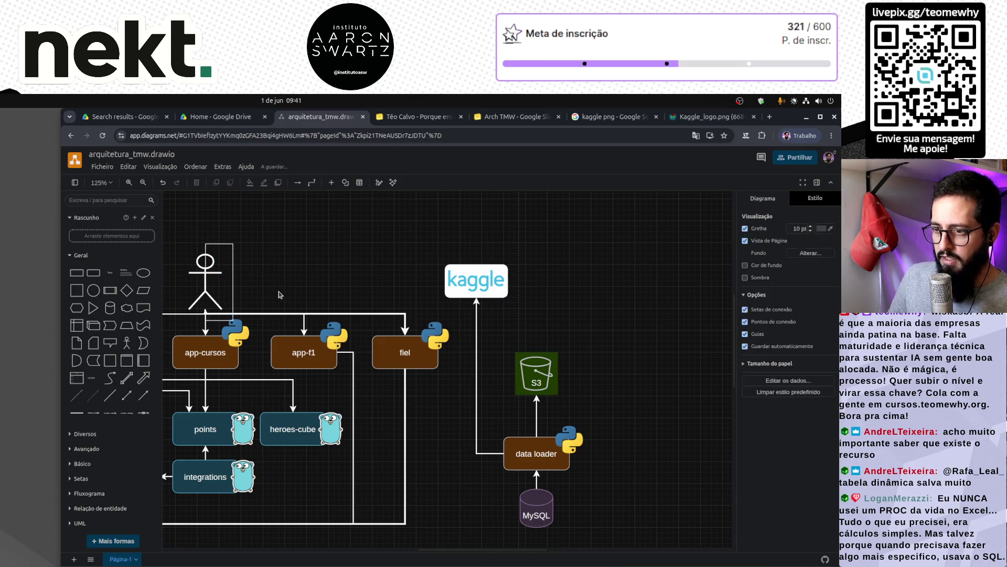
pyautogui.hotkey('ctrl', 'z')
pyautogui.moveTo(231, 283); pyautogui.dragTo(478, 281)
pyautogui.click(478, 277)
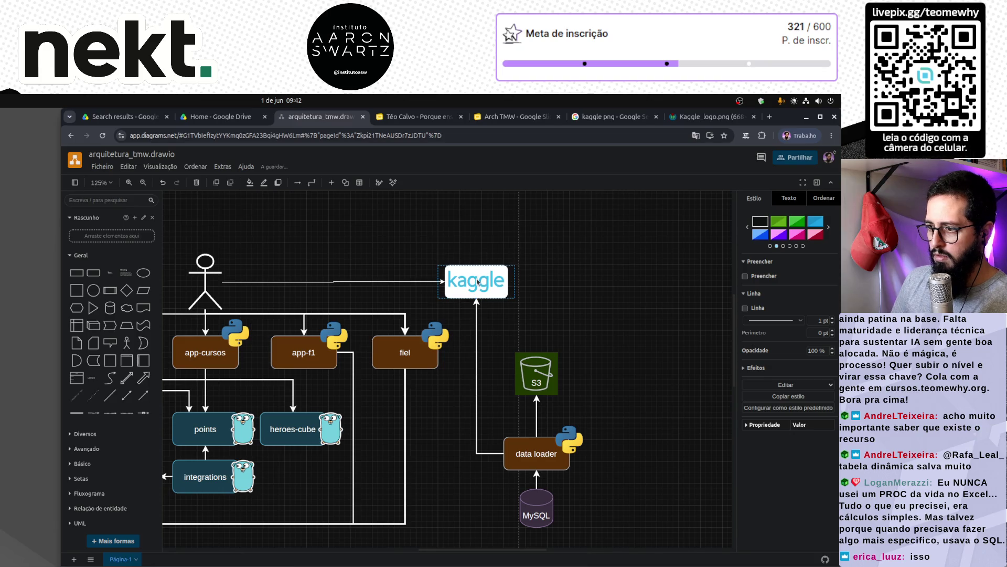
pyautogui.click(439, 284)
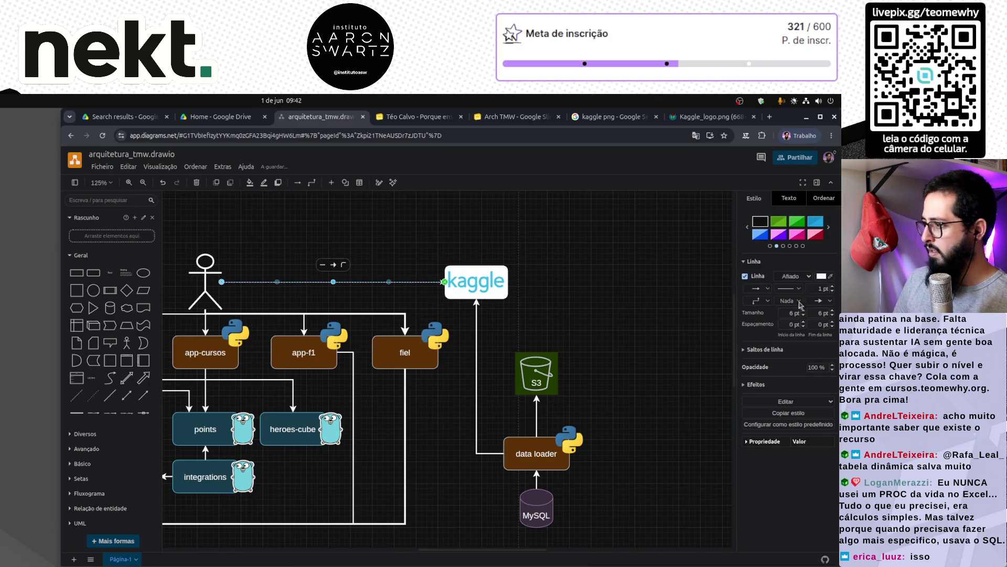
pyautogui.click(626, 295)
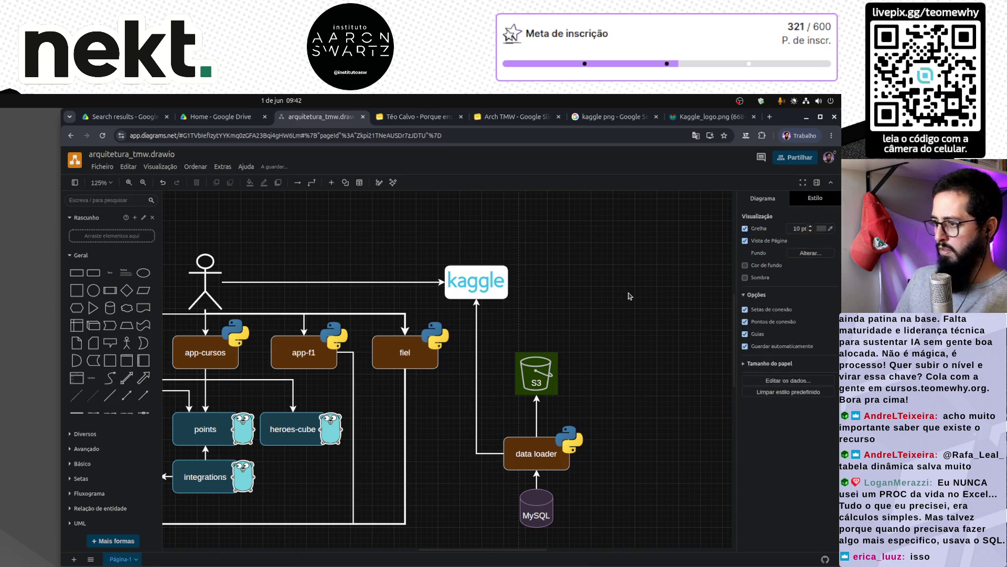
# Shift the S3, data loader and MySQL group left and nudge Kaggle slightly left.
pyautogui.scroll(-2, 625, 301)
pyautogui.moveTo(631, 284)
pyautogui.mouseDown()
pyautogui.moveTo(508, 467)
pyautogui.moveTo(466, 496)
pyautogui.moveTo(475, 493)
pyautogui.mouseUp()
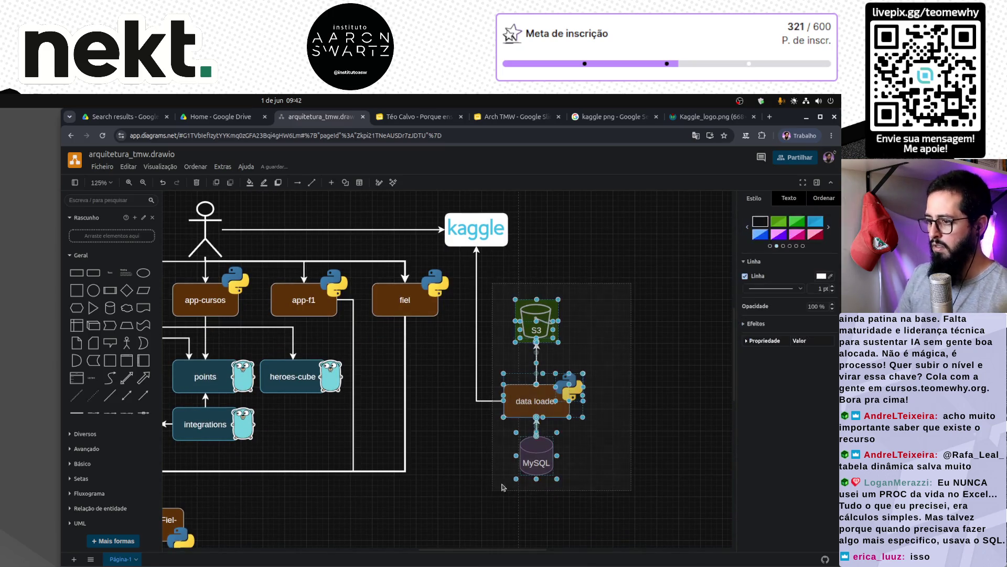
pyautogui.moveTo(538, 403); pyautogui.dragTo(512, 403)
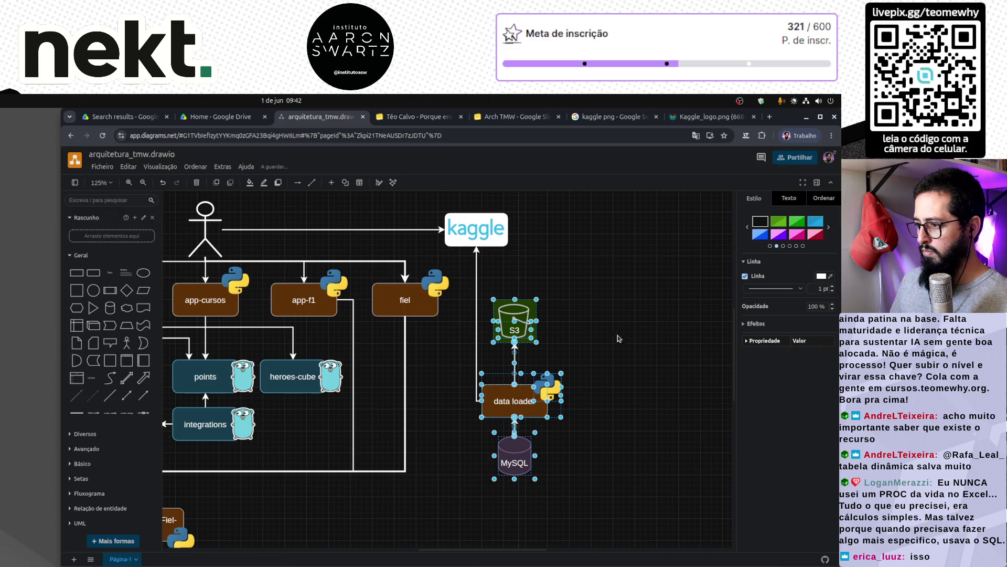
pyautogui.click(620, 336)
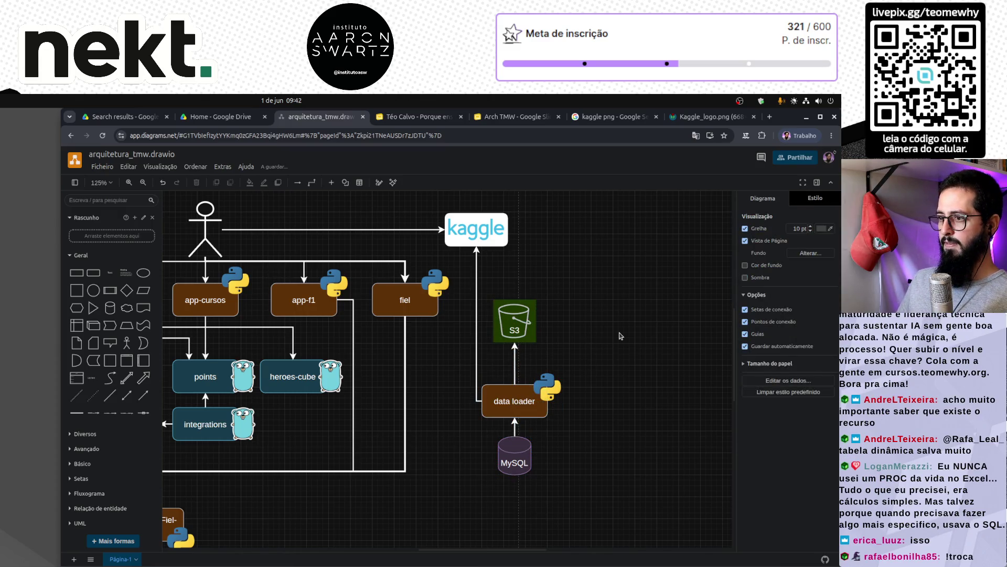
pyautogui.hscroll(-6, 620, 334)
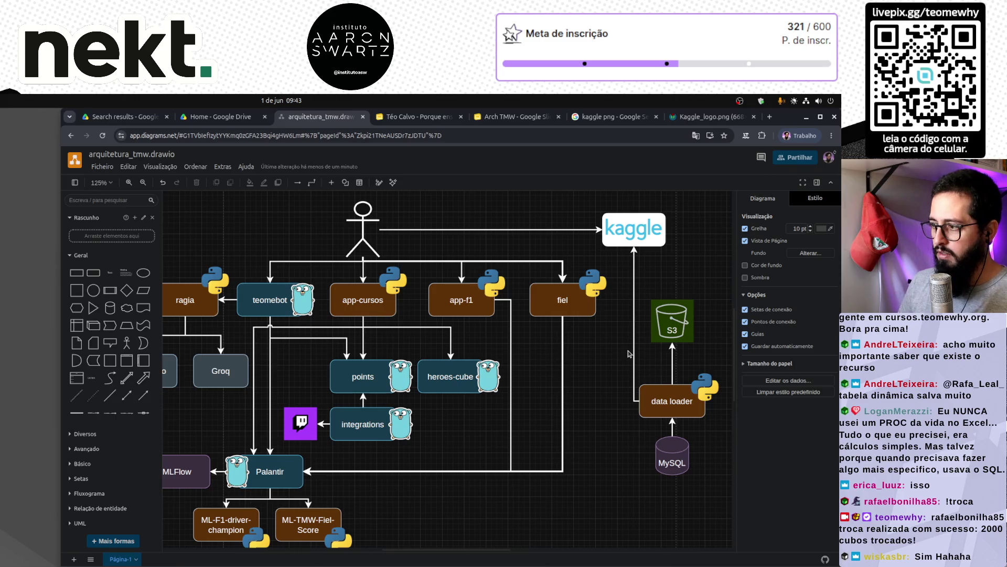
pyautogui.moveTo(632, 236); pyautogui.dragTo(615, 237)
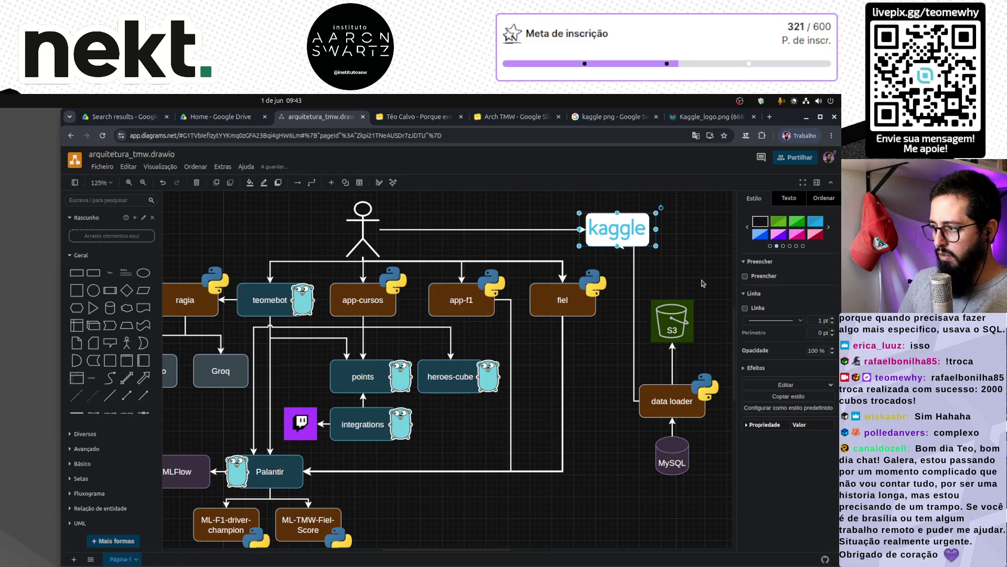
# Shift the S3, data loader and MySQL group left and reroute the Kaggle–data loader connector.
pyautogui.hscroll(2, 703, 283)
pyautogui.moveTo(665, 280)
pyautogui.mouseDown()
pyautogui.moveTo(619, 339)
pyautogui.moveTo(514, 525)
pyautogui.mouseUp()
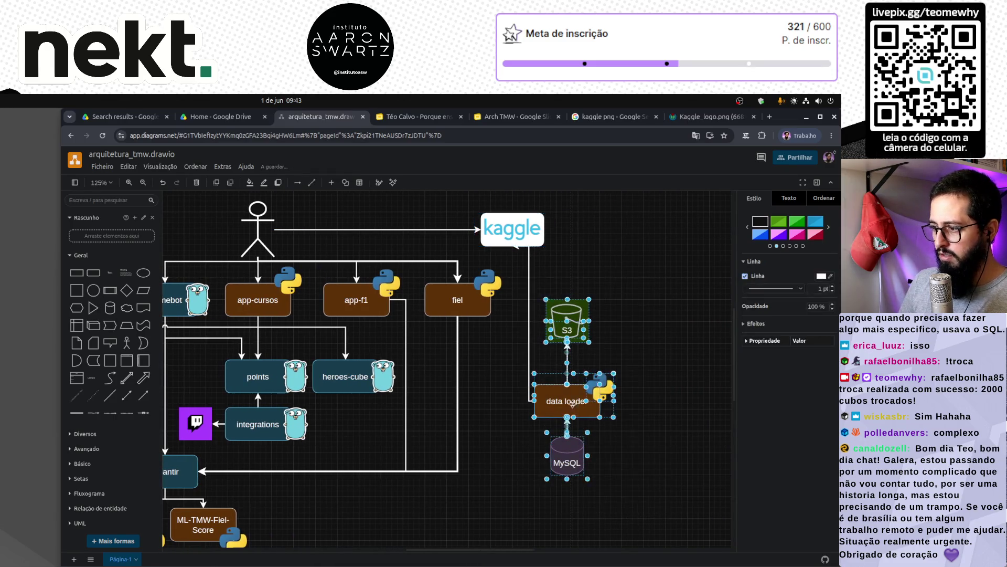
pyautogui.moveTo(569, 407); pyautogui.dragTo(561, 402)
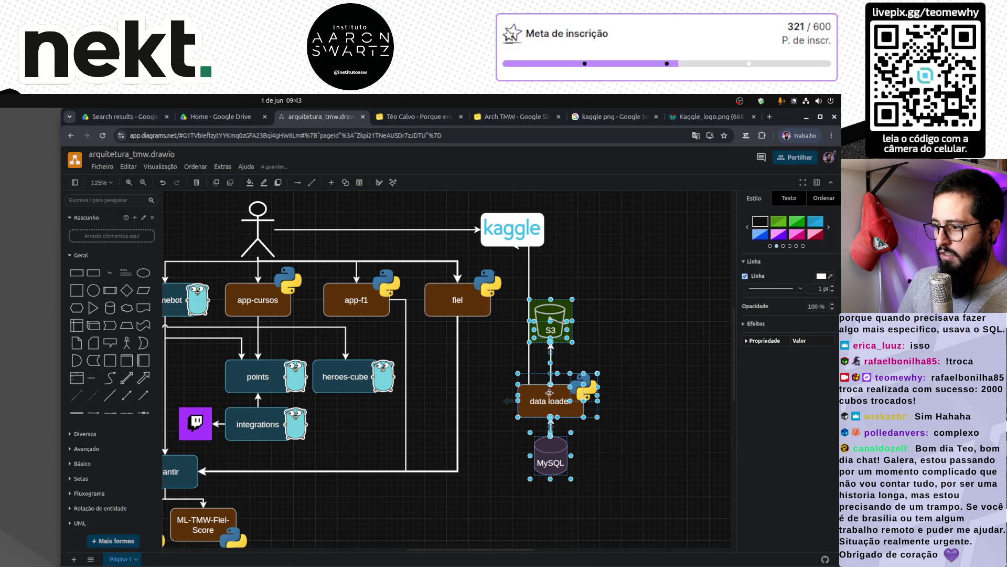
pyautogui.click(527, 313)
pyautogui.moveTo(528, 314); pyautogui.dragTo(506, 319)
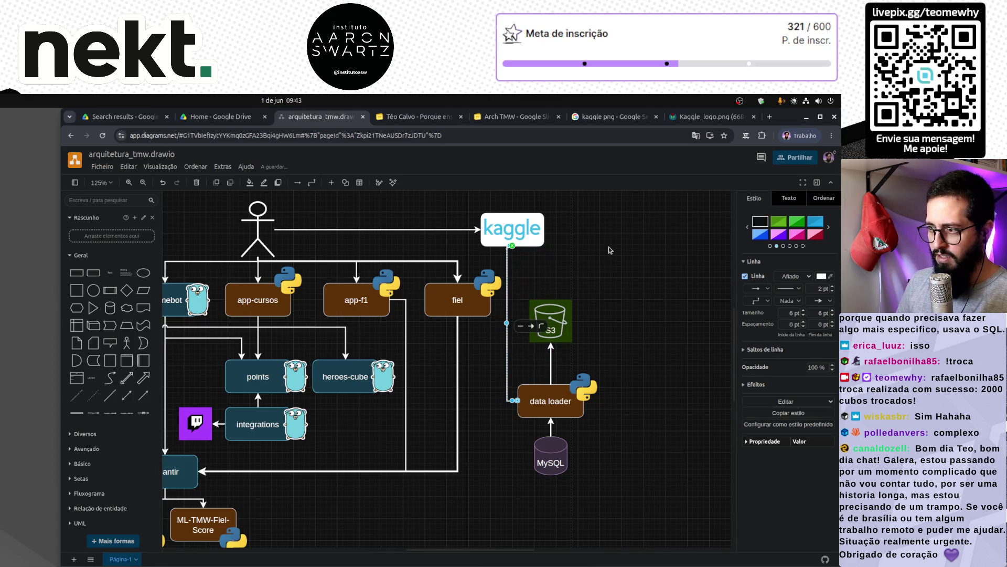
pyautogui.click(611, 249)
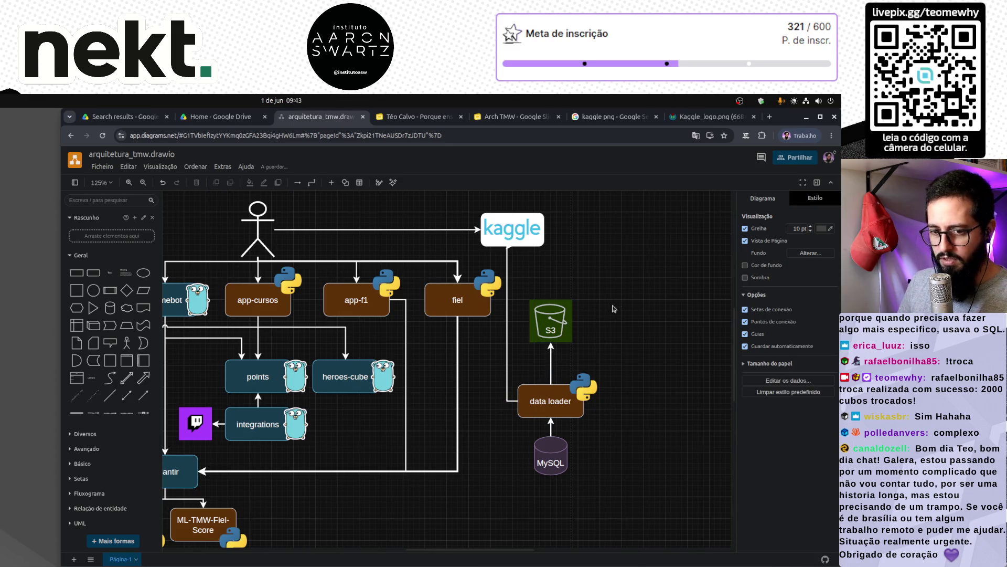
# Nudge the group back right and move the connector's vertical segment right to meet Kaggle's centre.
pyautogui.moveTo(637, 257)
pyautogui.mouseDown()
pyautogui.moveTo(598, 436)
pyautogui.moveTo(517, 509)
pyautogui.mouseUp()
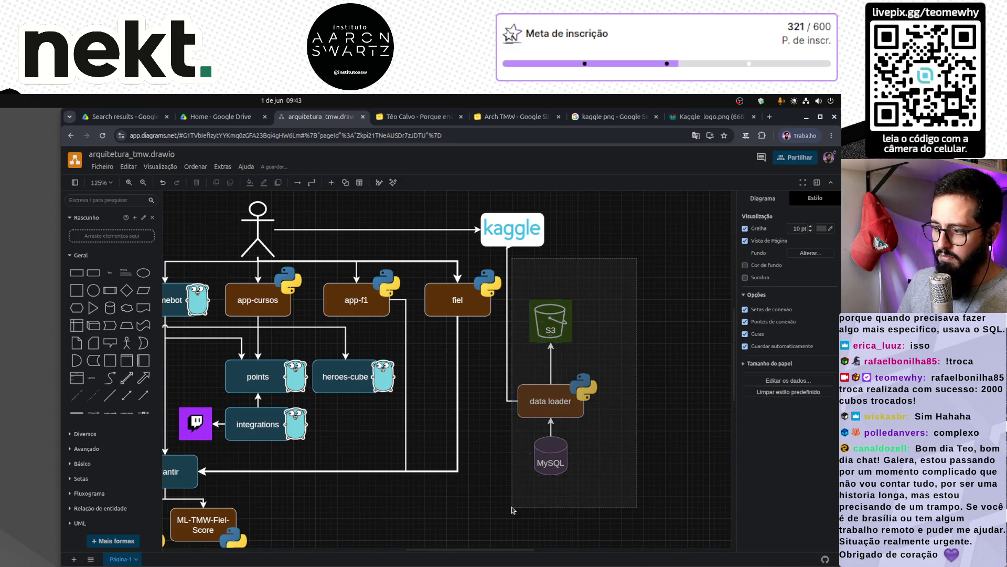
pyautogui.moveTo(554, 403); pyautogui.dragTo(560, 404)
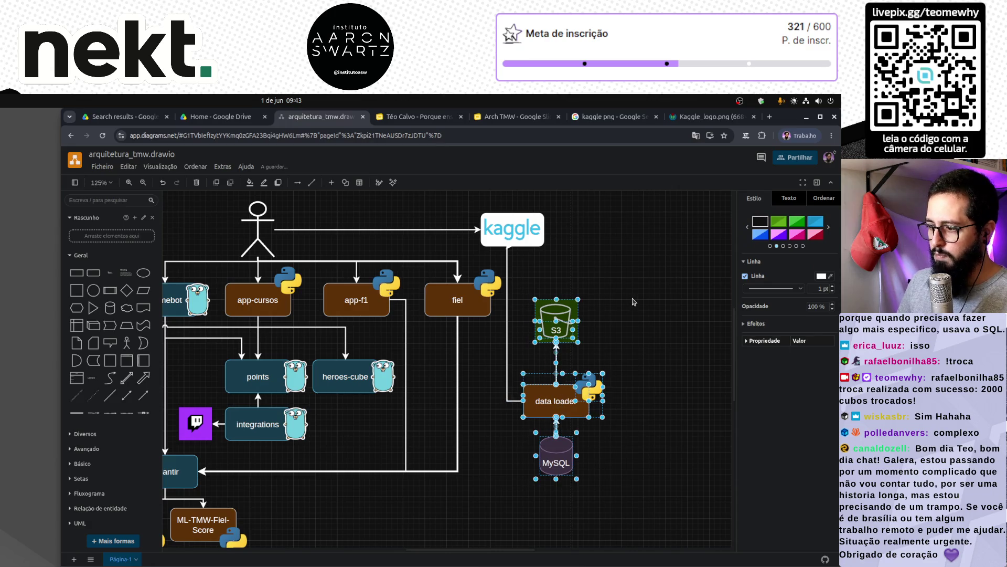
pyautogui.click(507, 266)
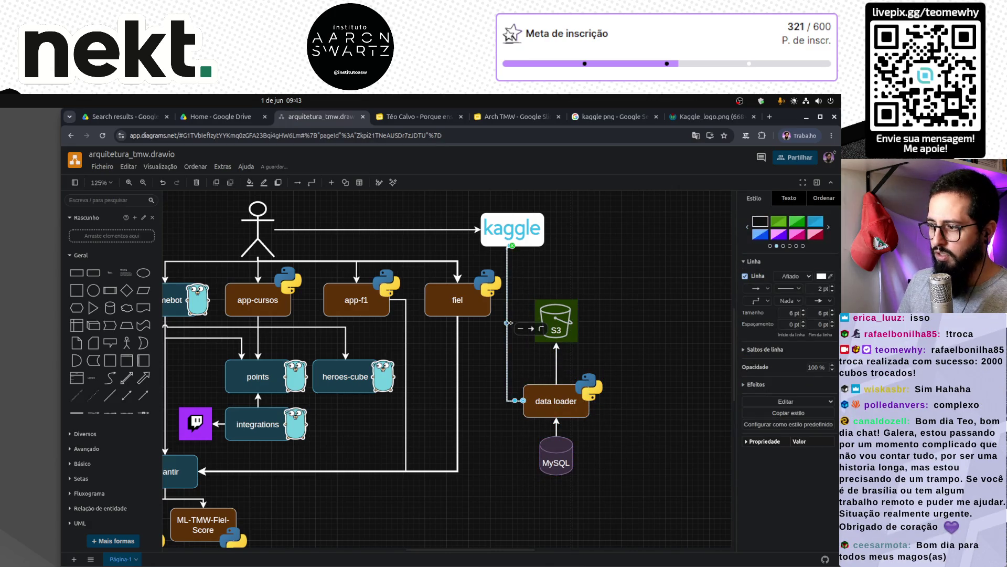
pyautogui.moveTo(509, 322); pyautogui.dragTo(515, 322)
pyautogui.click(638, 249)
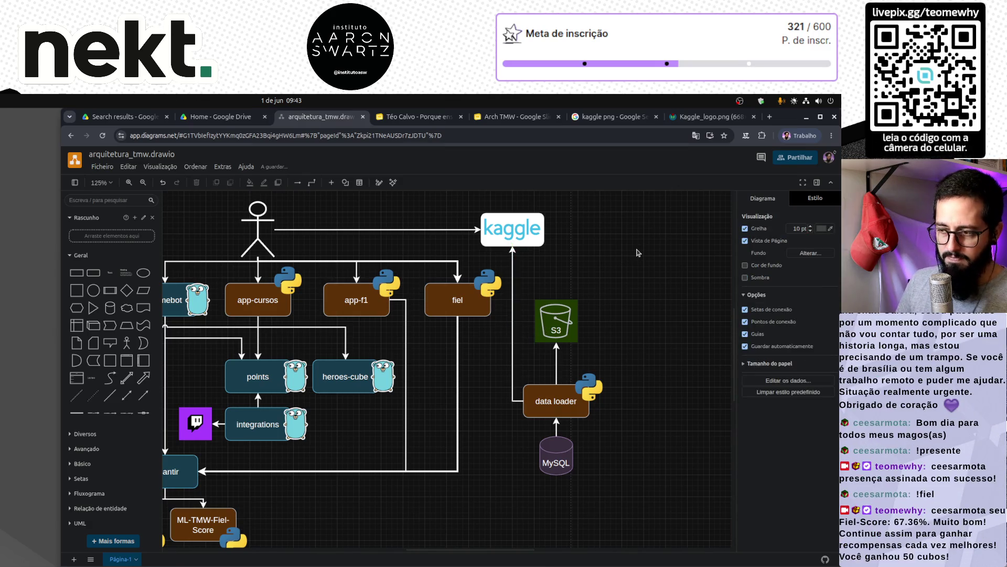
pyautogui.hscroll(-2, 639, 268)
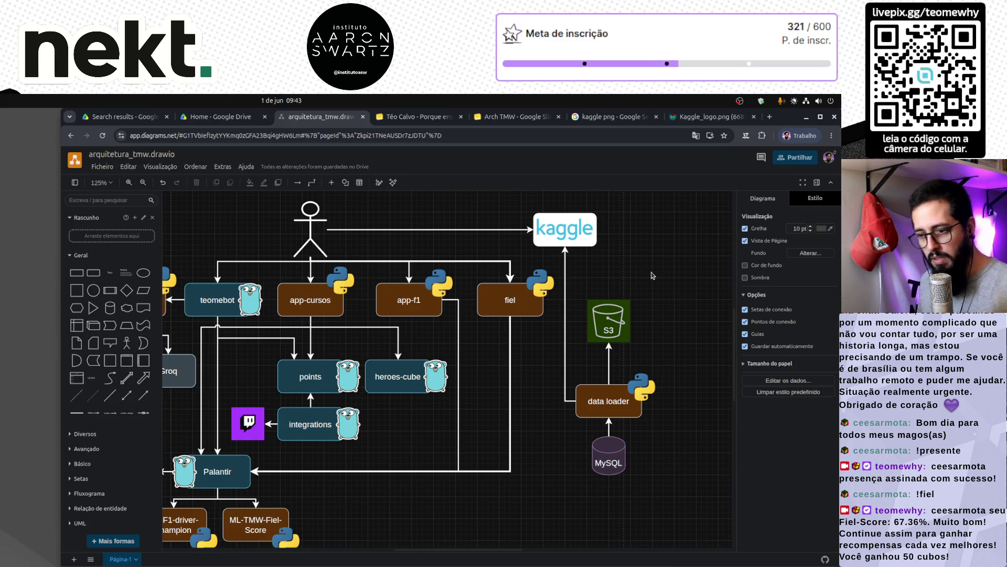
# Scroll the canvas to frame the S3, data loader and MySQL nodes, then select S3.
pyautogui.hscroll(-4, 533, 334)
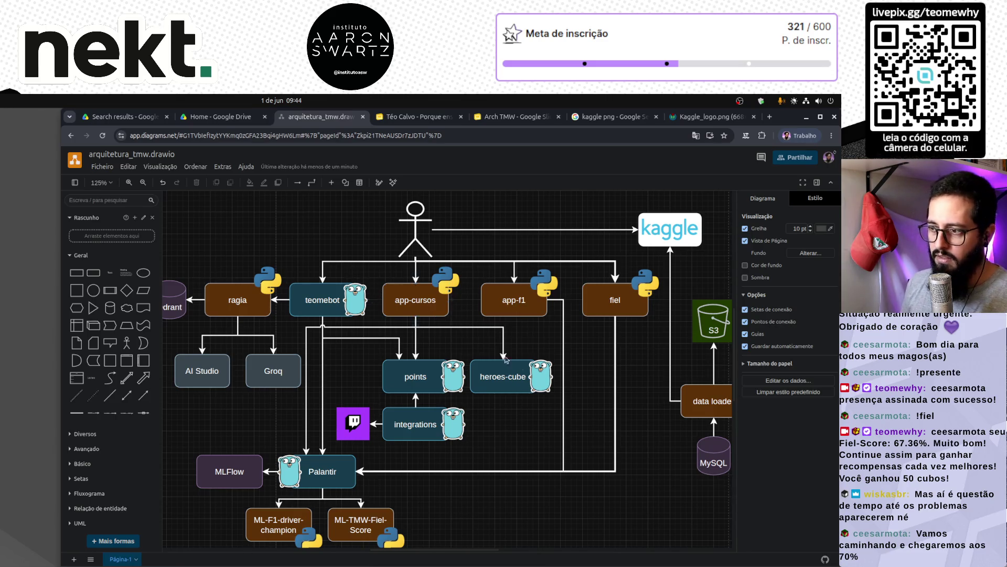
pyautogui.hscroll(4, 561, 380)
pyautogui.hscroll(2, 561, 380)
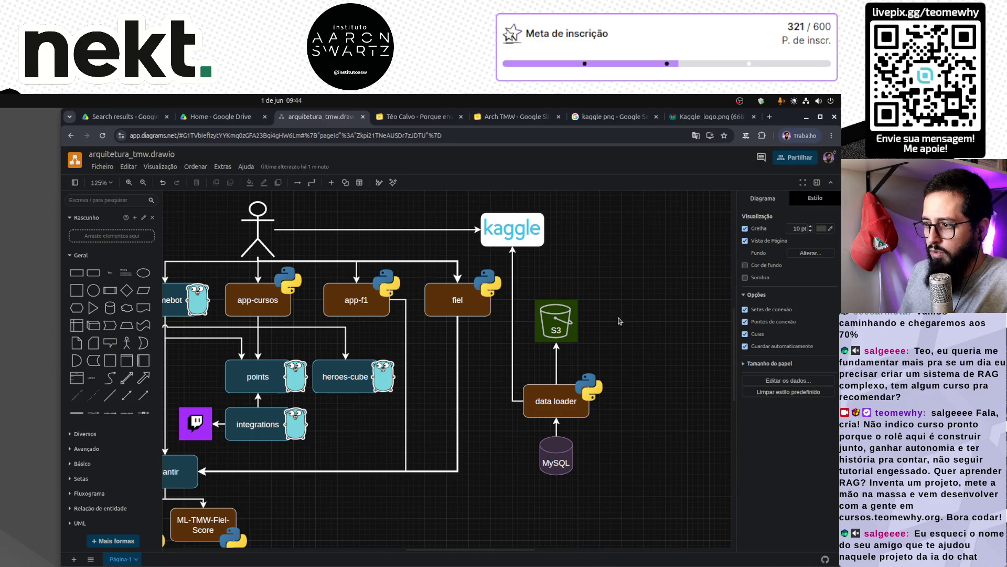
pyautogui.click(566, 315)
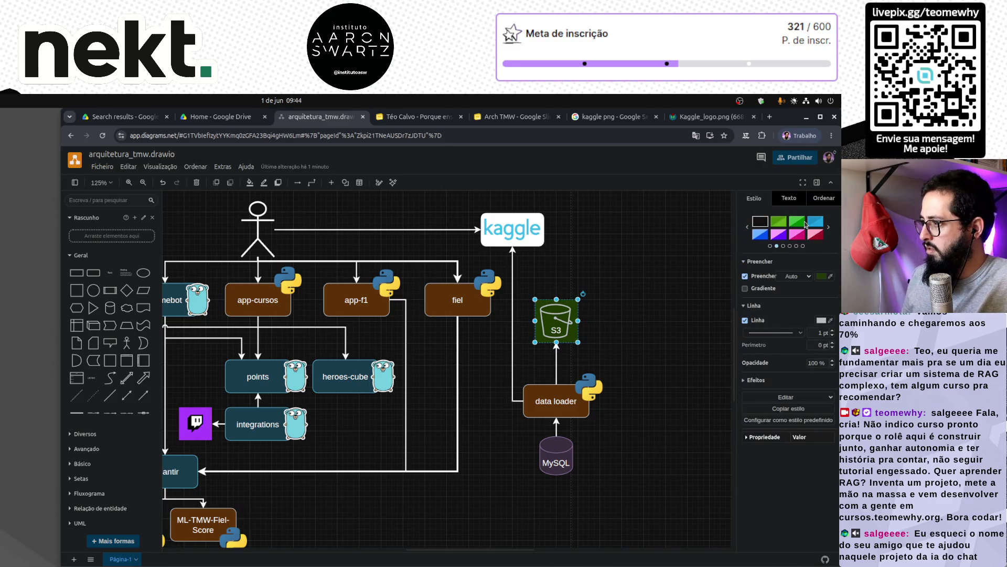
# Try the green Style presets on the S3 icon, settling on a plain green fill.
pyautogui.click(828, 227)
pyautogui.click(828, 227)
pyautogui.click(828, 227)
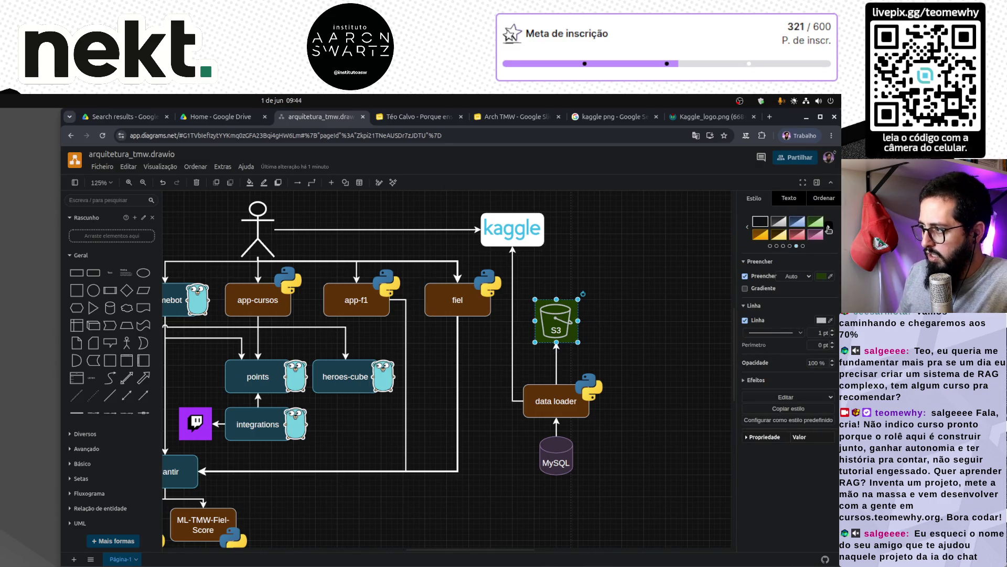
pyautogui.click(815, 221)
pyautogui.click(829, 228)
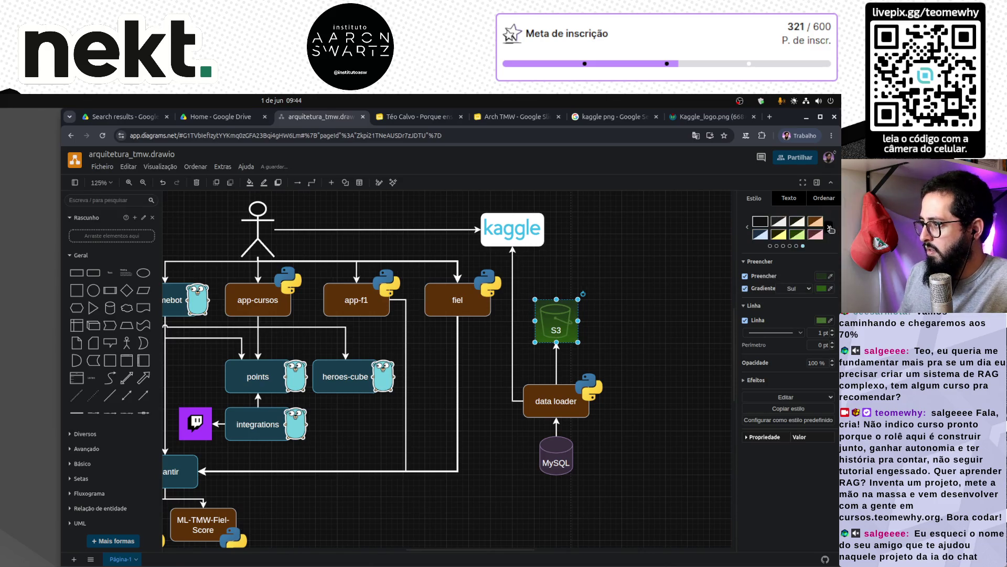
pyautogui.click(798, 236)
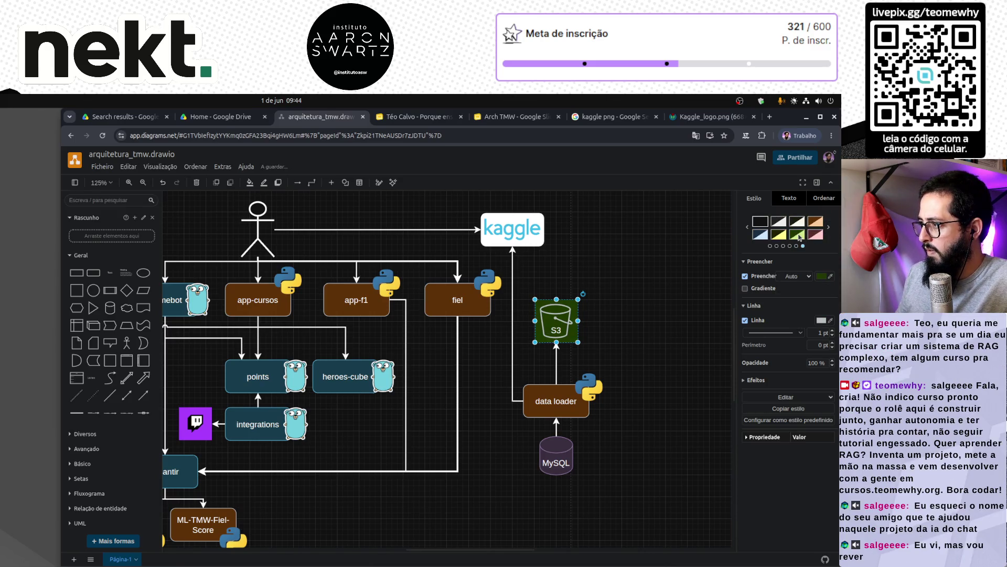
# Experiment with lighter grey and white outline colours for the S3 icon.
pyautogui.click(822, 321)
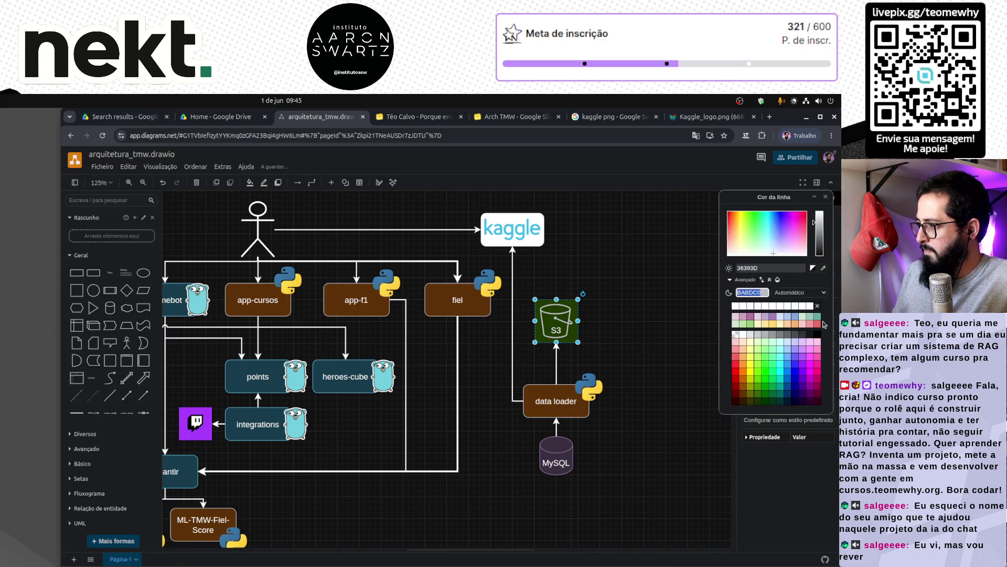
pyautogui.click(814, 223)
pyautogui.moveTo(815, 223); pyautogui.dragTo(815, 217)
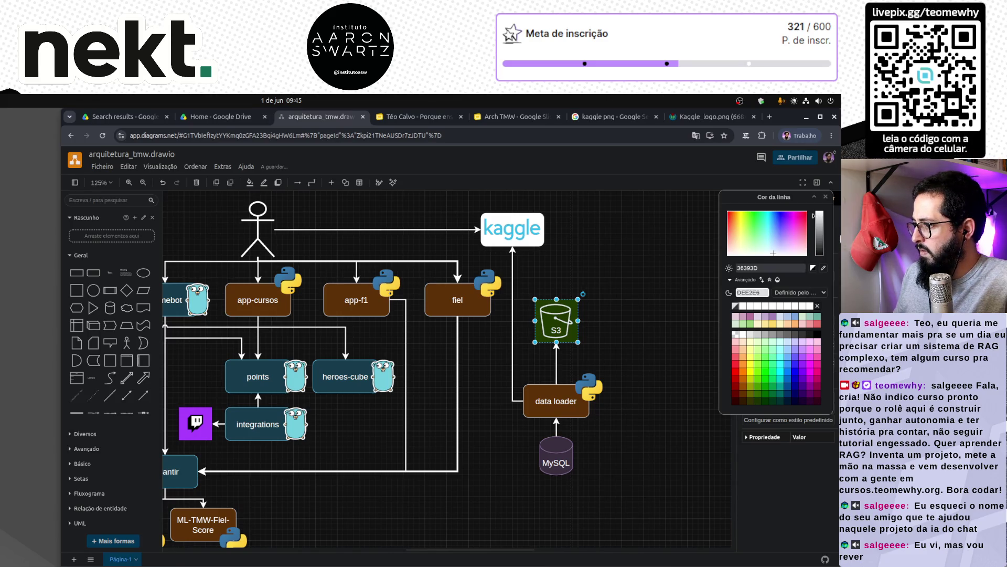
pyautogui.click(667, 318)
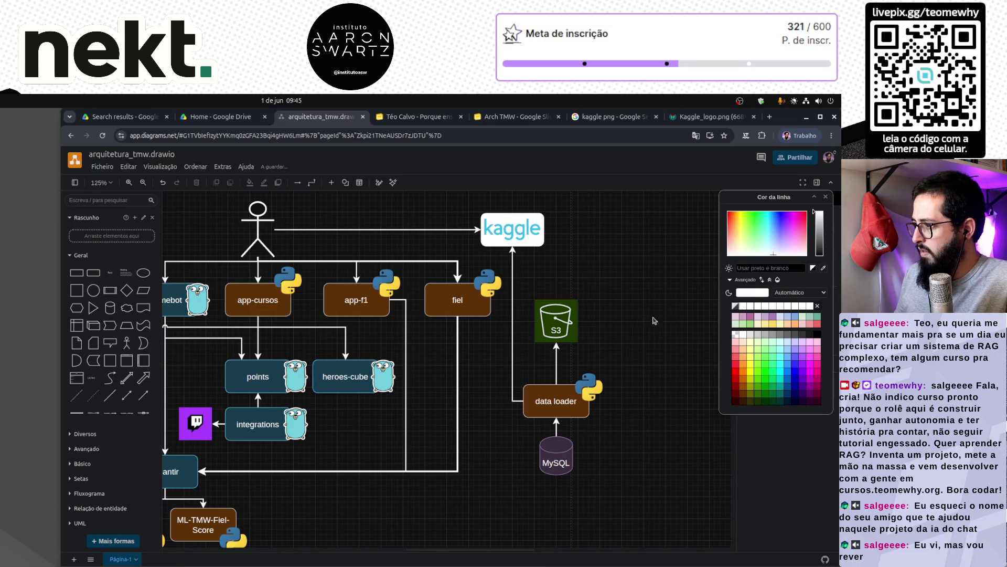
pyautogui.click(809, 307)
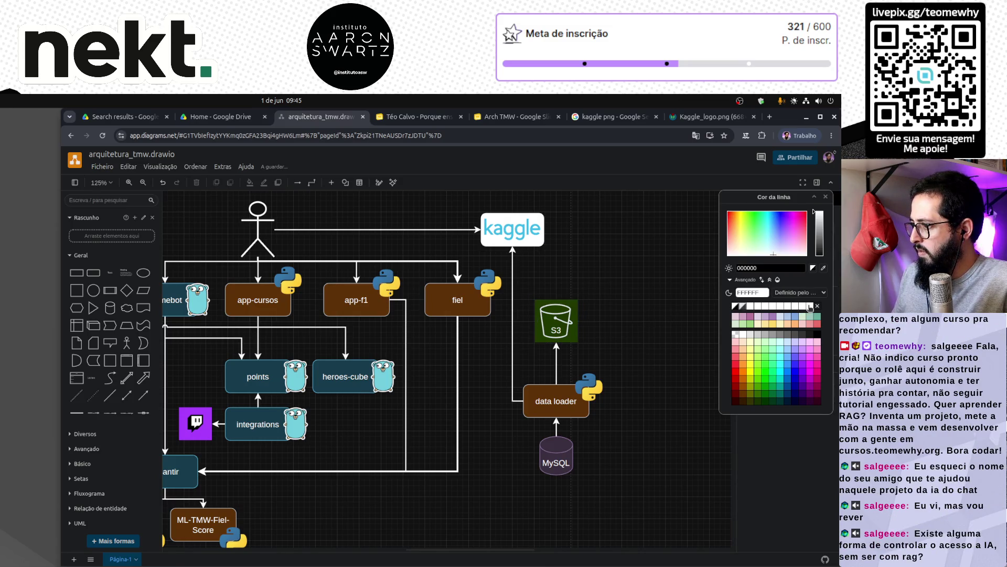
pyautogui.click(825, 197)
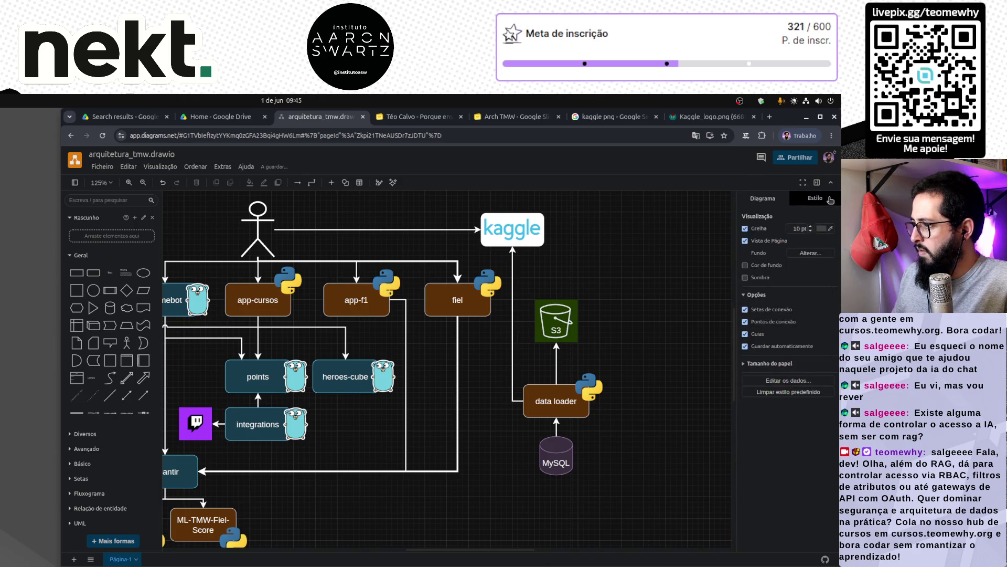
pyautogui.click(542, 313)
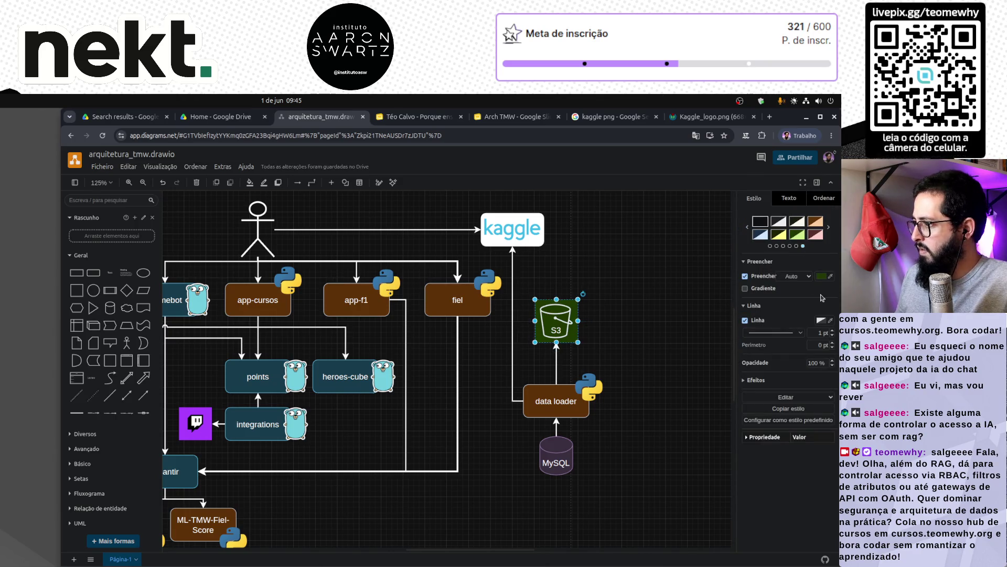
pyautogui.click(821, 321)
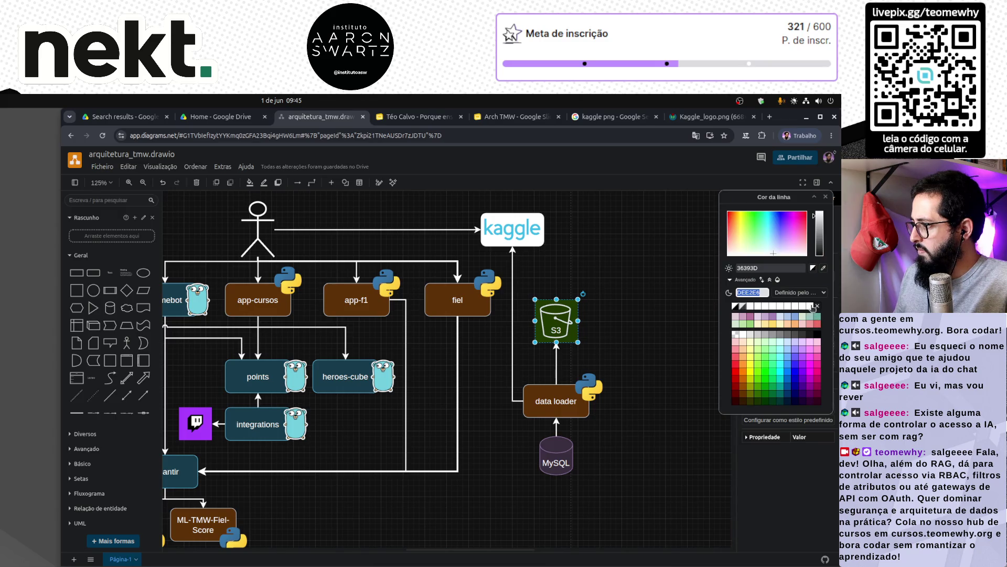
pyautogui.click(809, 306)
pyautogui.click(665, 315)
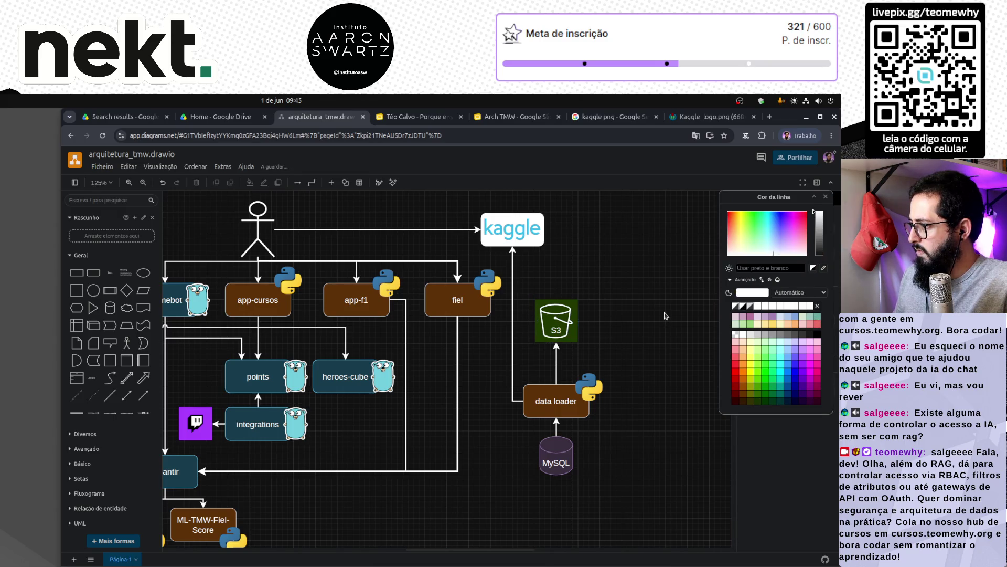
pyautogui.click(826, 197)
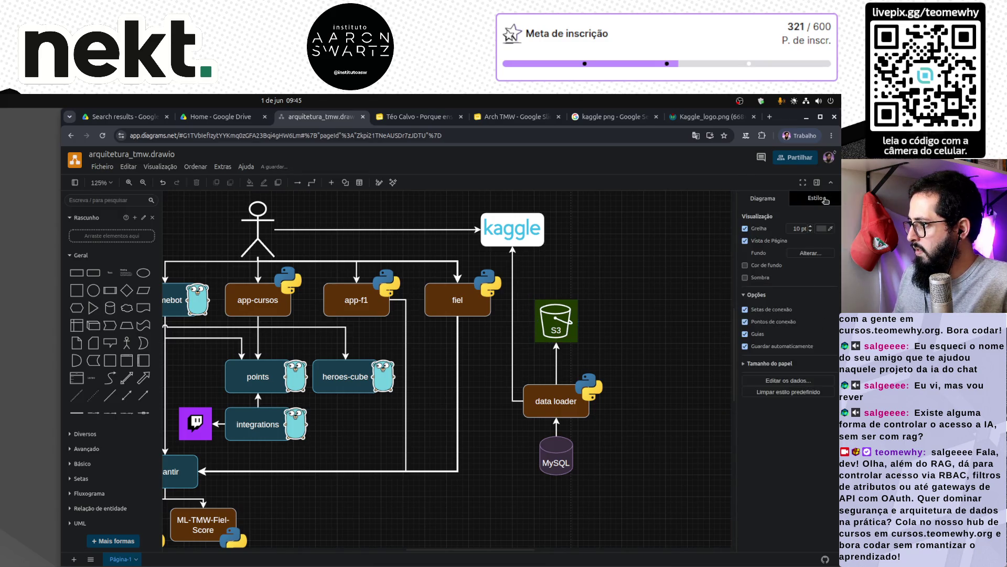
# Uncheck Linha so the S3 icon has no outline at all.
pyautogui.click(575, 336)
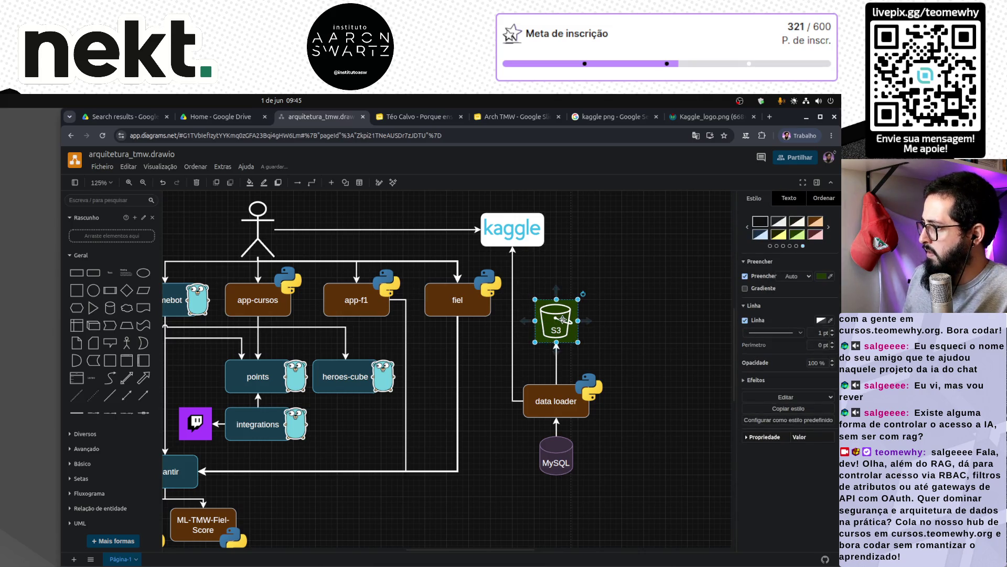
pyautogui.click(745, 321)
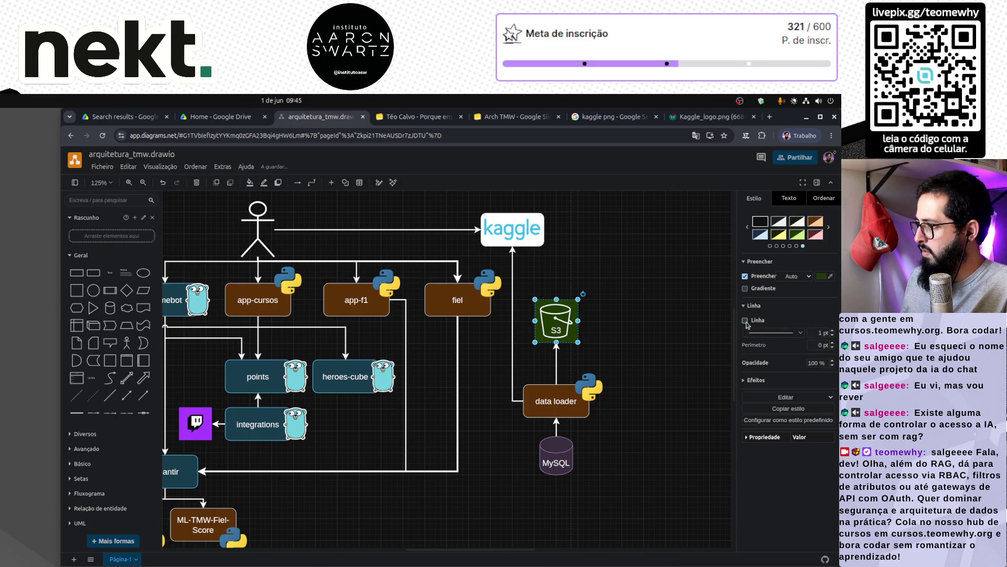
pyautogui.click(687, 320)
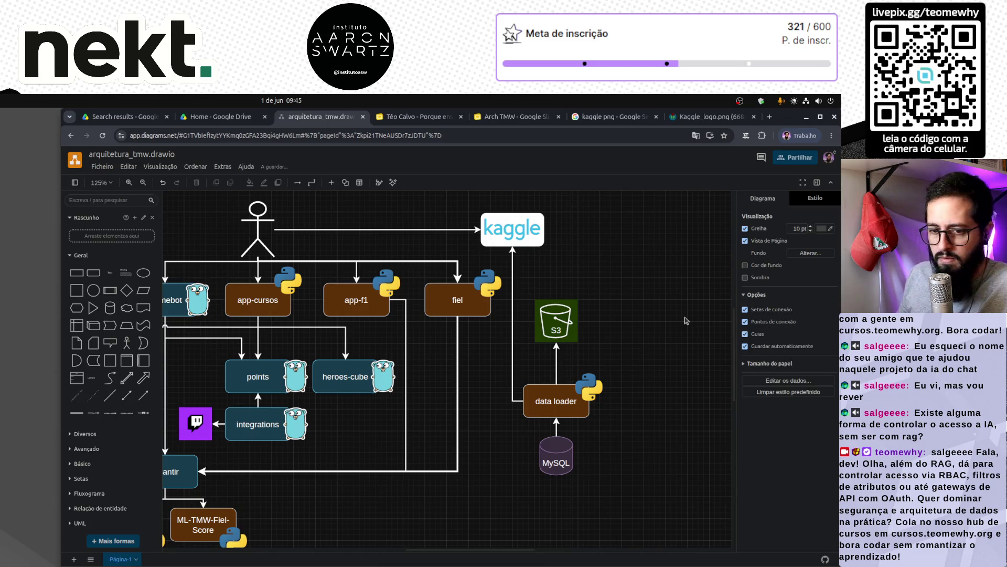
pyautogui.hscroll(-4, 690, 324)
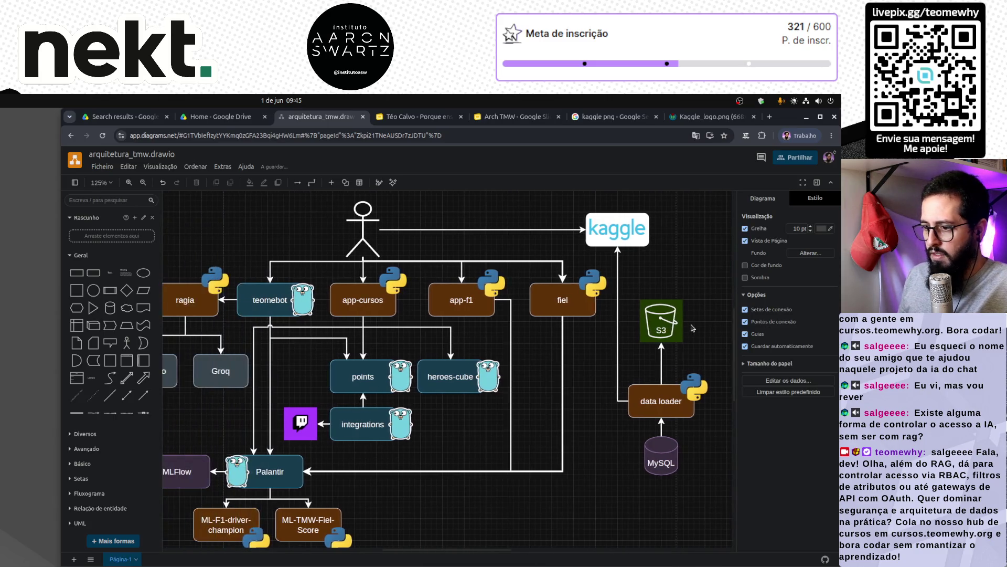
# Pan across the architecture diagram to check every node, then open the Ficheiro menu.
pyautogui.hscroll(-2, 691, 328)
pyautogui.scroll(-4, 692, 328)
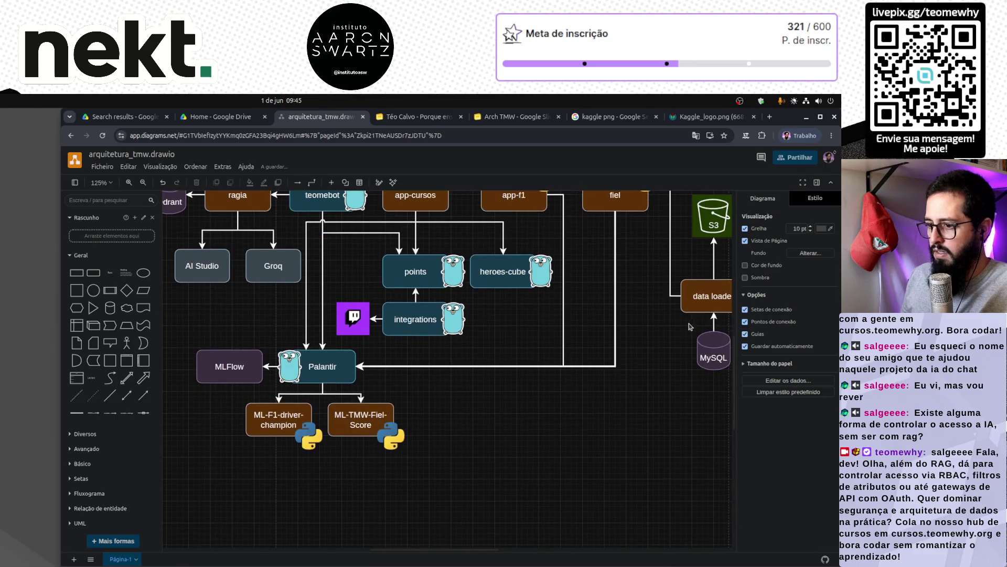
pyautogui.scroll(2, 686, 322)
pyautogui.scroll(2, 686, 322)
pyautogui.hscroll(-2, 686, 323)
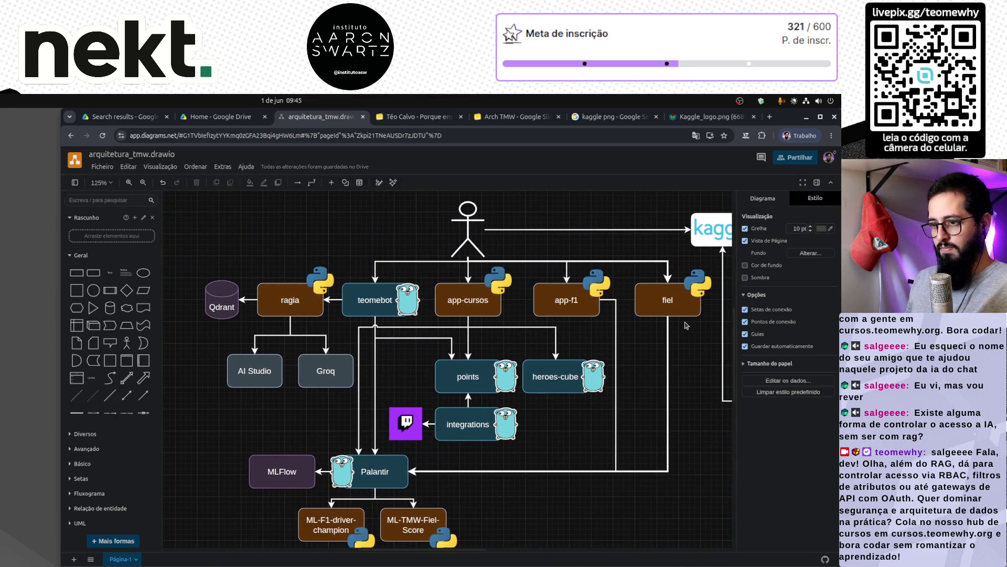
pyautogui.scroll(-2, 686, 325)
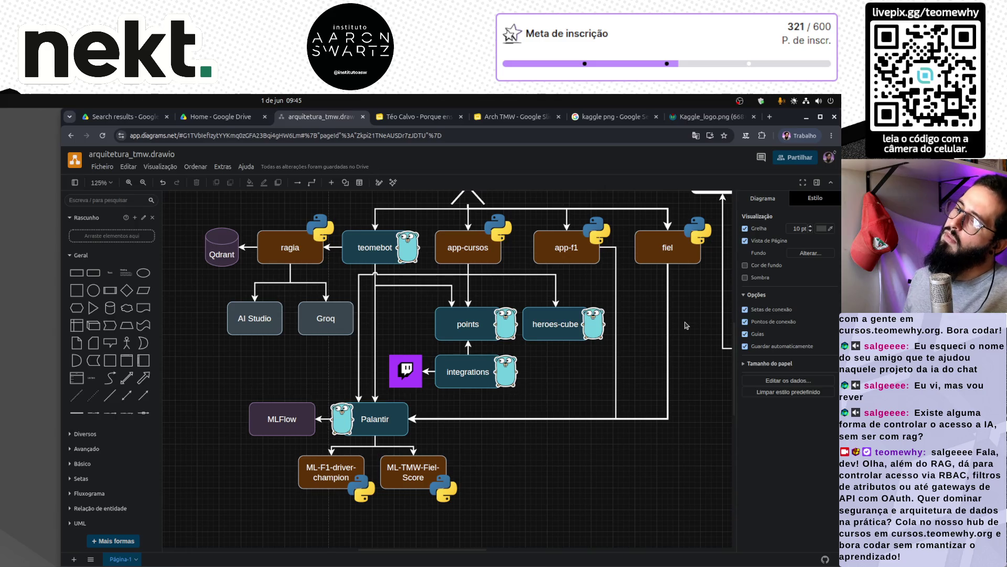
pyautogui.scroll(2, 685, 325)
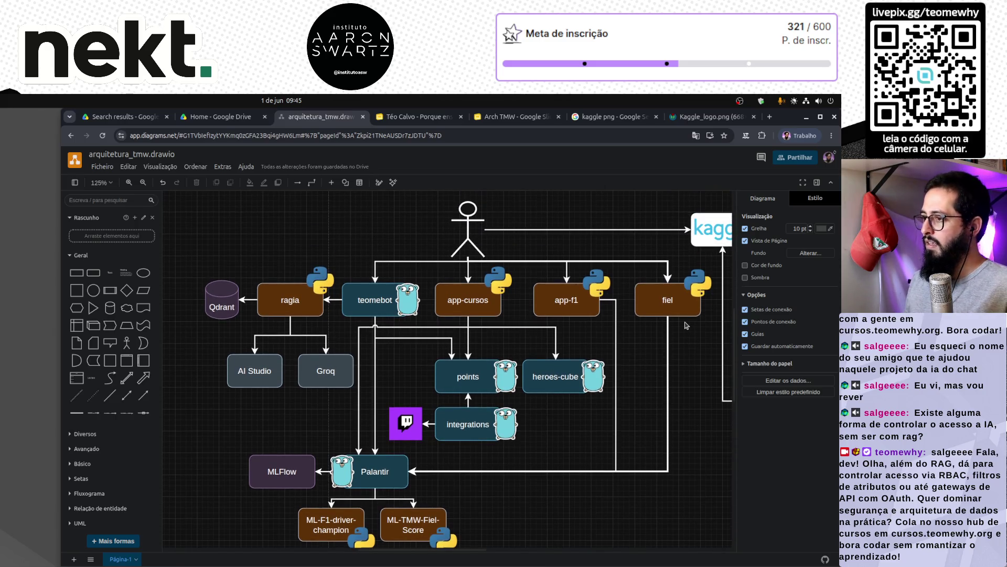
pyautogui.scroll(2, 686, 325)
pyautogui.hscroll(6, 686, 325)
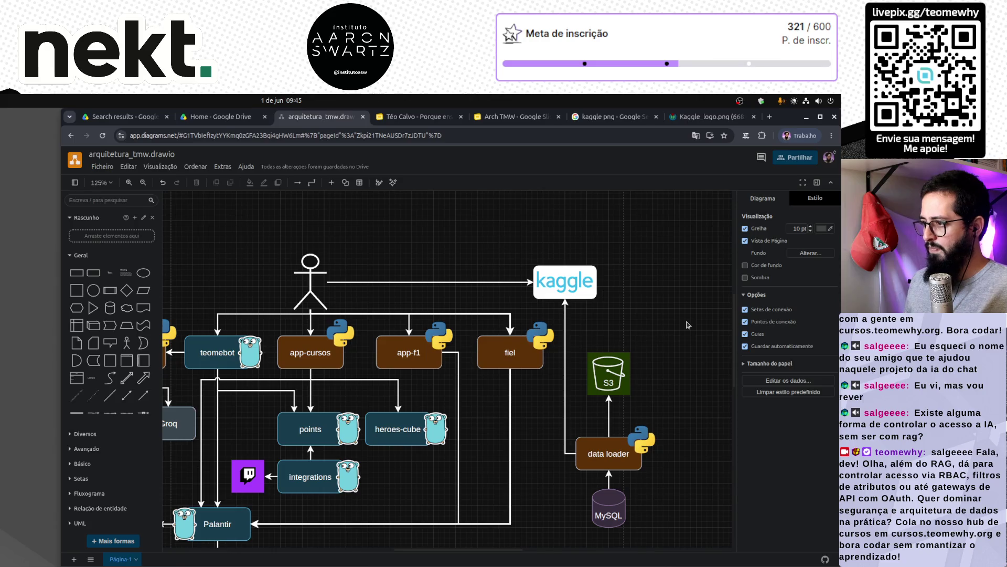
pyautogui.scroll(-2, 688, 325)
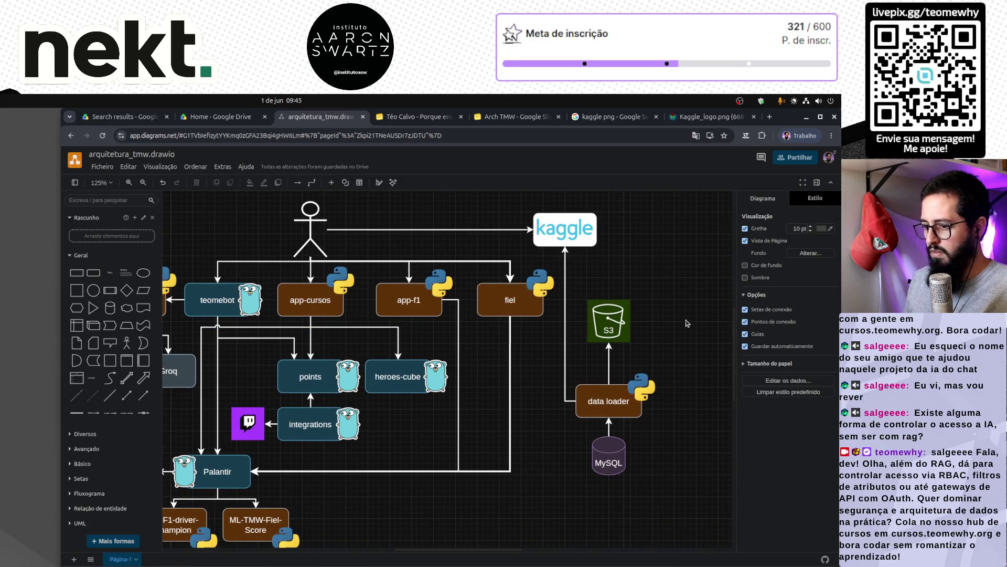
pyautogui.hscroll(-4, 688, 325)
pyautogui.click(103, 167)
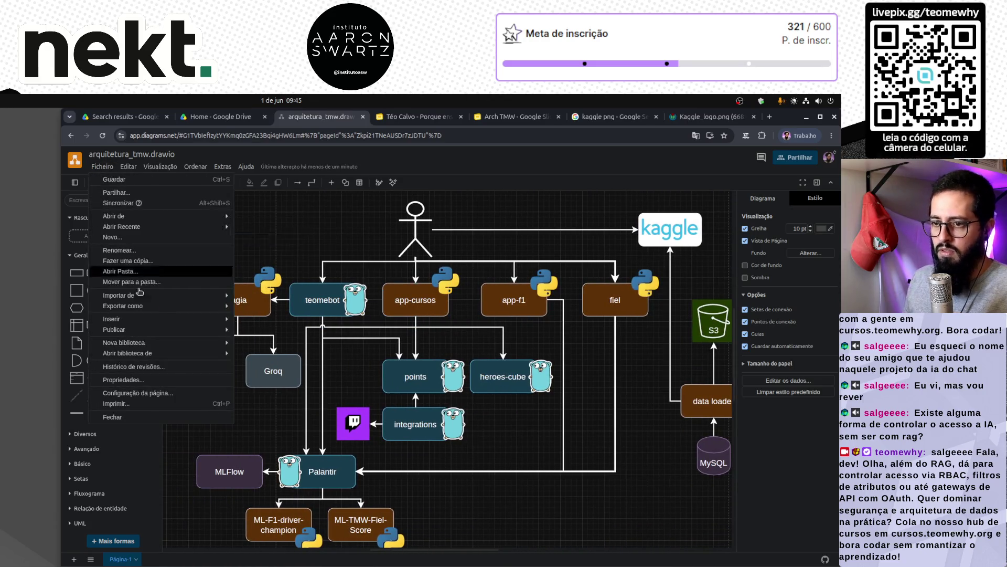
# Export the diagram as a transparent-background PNG, arquitetura_tmw.drawio.png, saved to the device.
pyautogui.moveTo(184, 305)
pyautogui.click(263, 307)
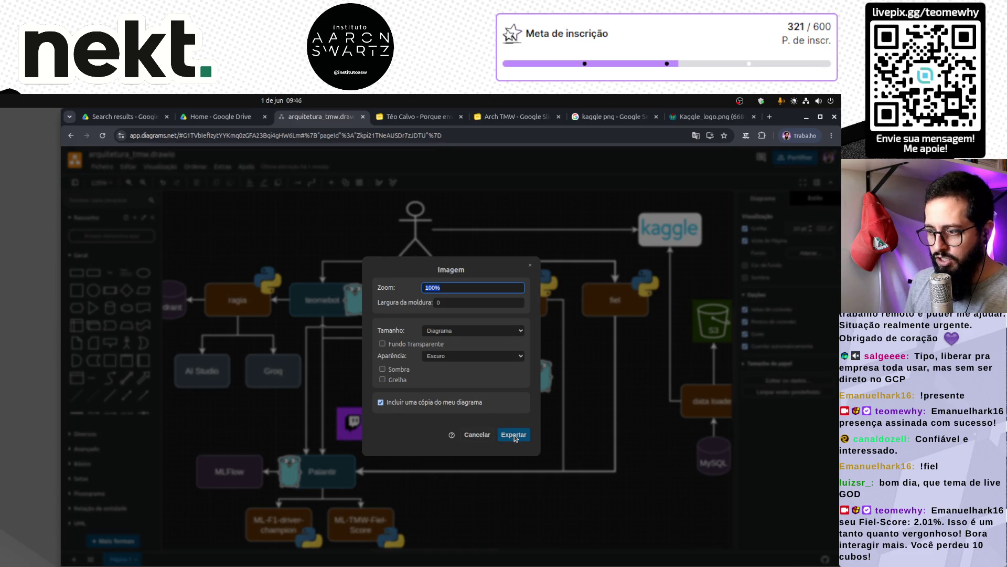
pyautogui.click(389, 348)
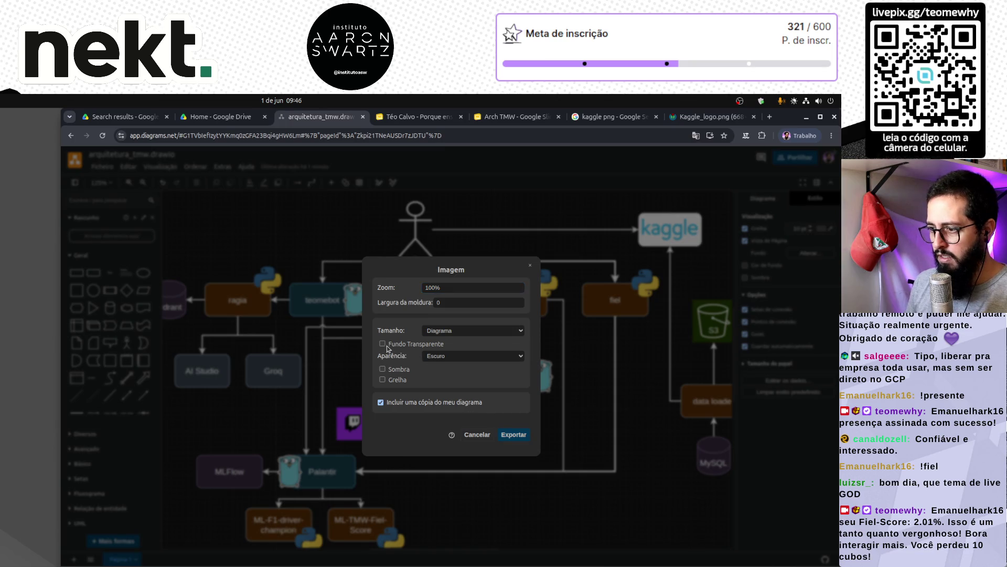
pyautogui.click(513, 436)
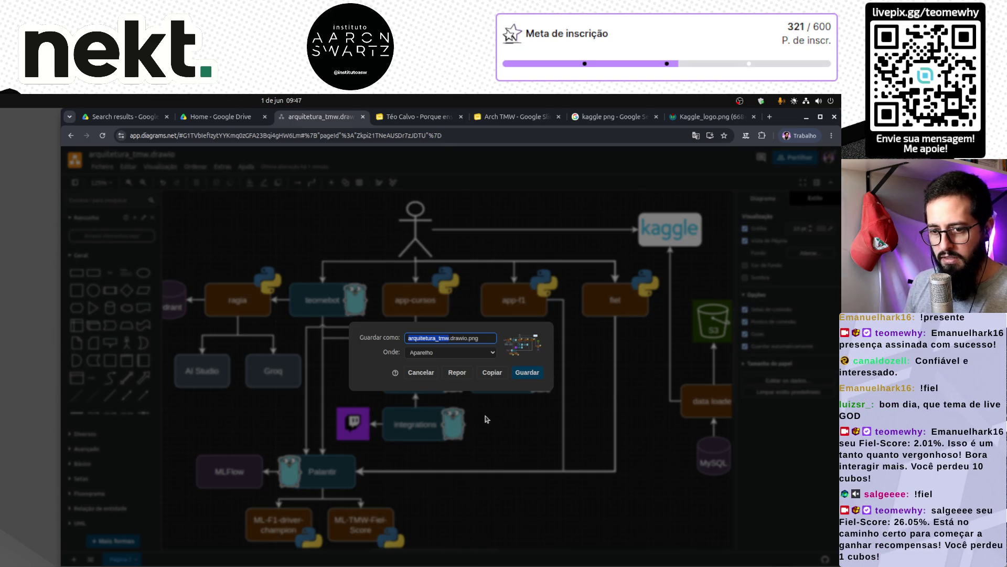
pyautogui.click(533, 373)
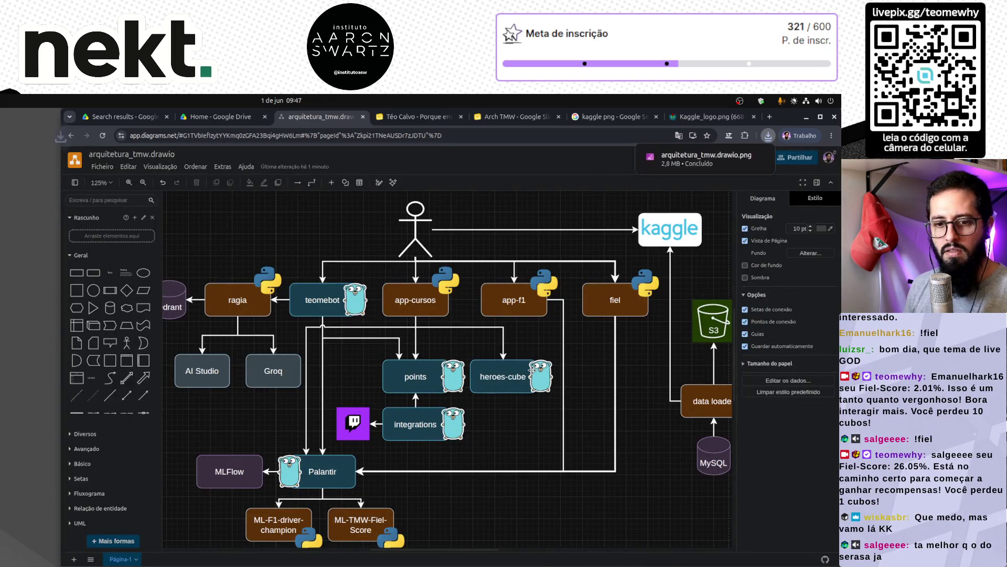
pyautogui.click(501, 382)
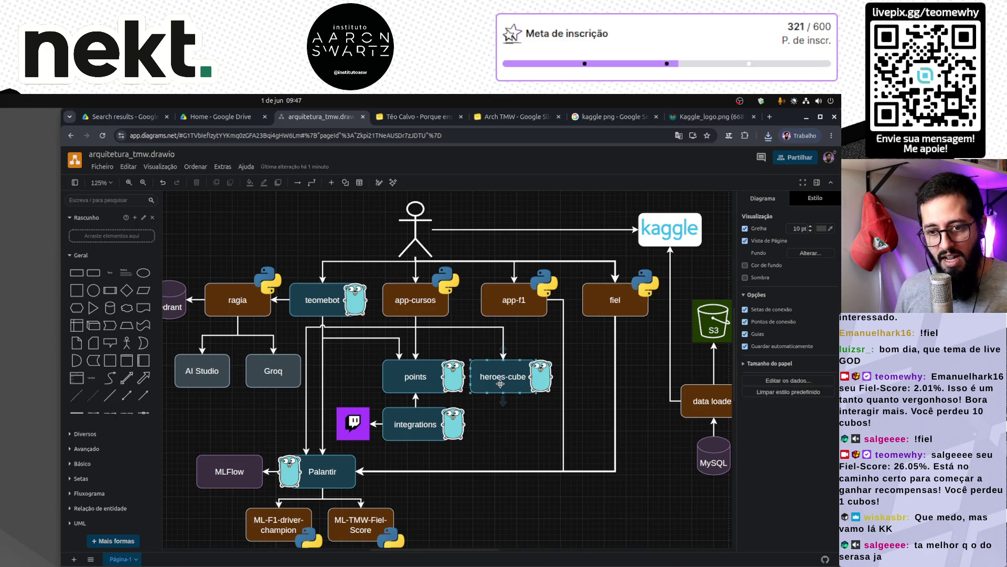
pyautogui.click(420, 116)
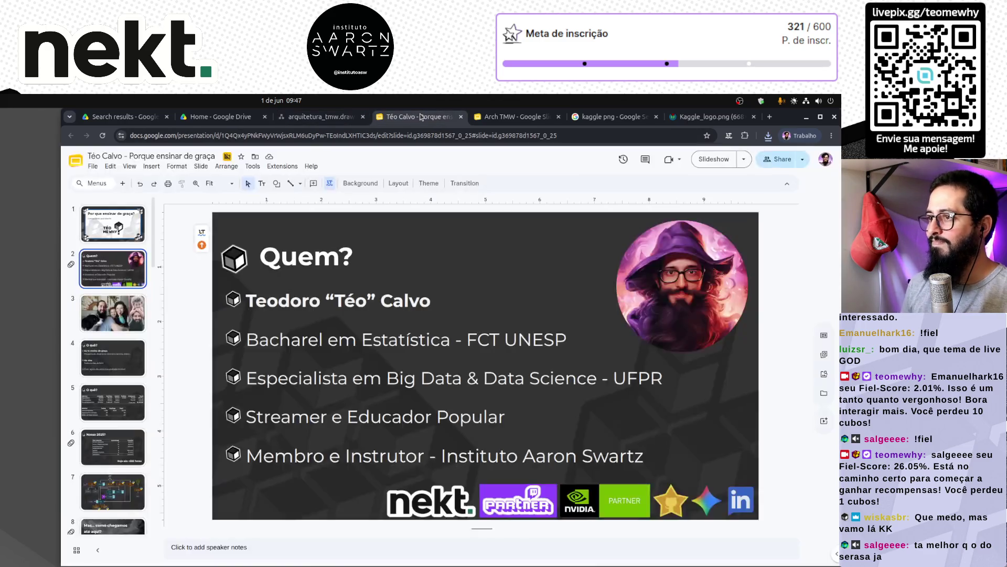
# Replace slide 7's old architecture diagram with the downloaded arquitetura_tmw.drawio.png.
pyautogui.scroll(-2, 113, 388)
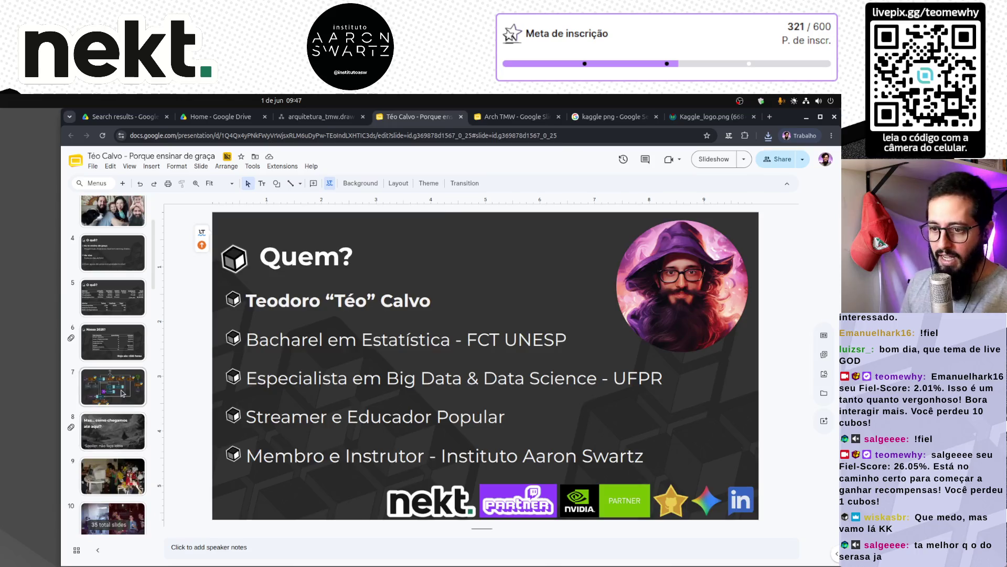
pyautogui.click(122, 393)
pyautogui.click(438, 311)
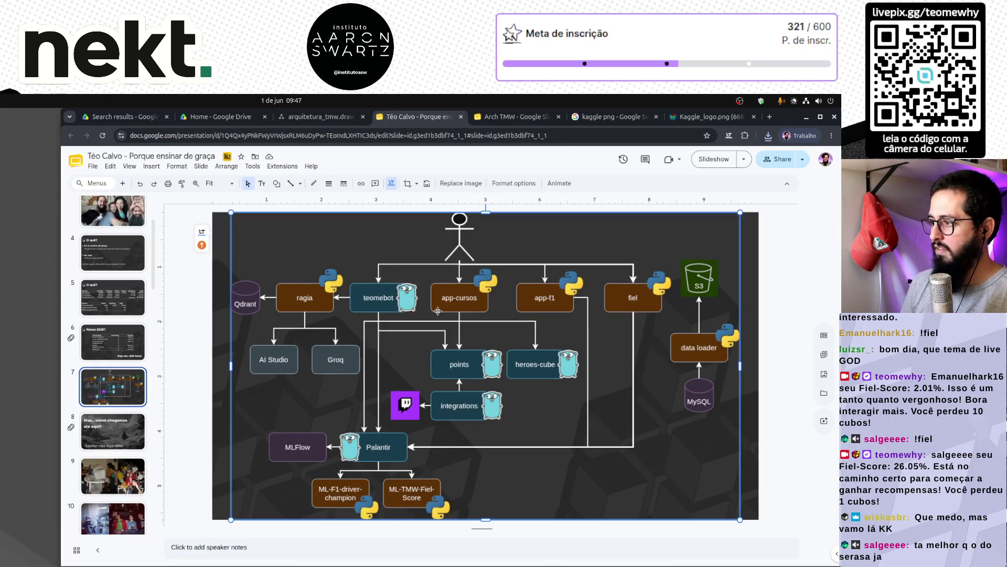
pyautogui.press('Delete')
pyautogui.click(768, 135)
pyautogui.moveTo(696, 175); pyautogui.dragTo(461, 335)
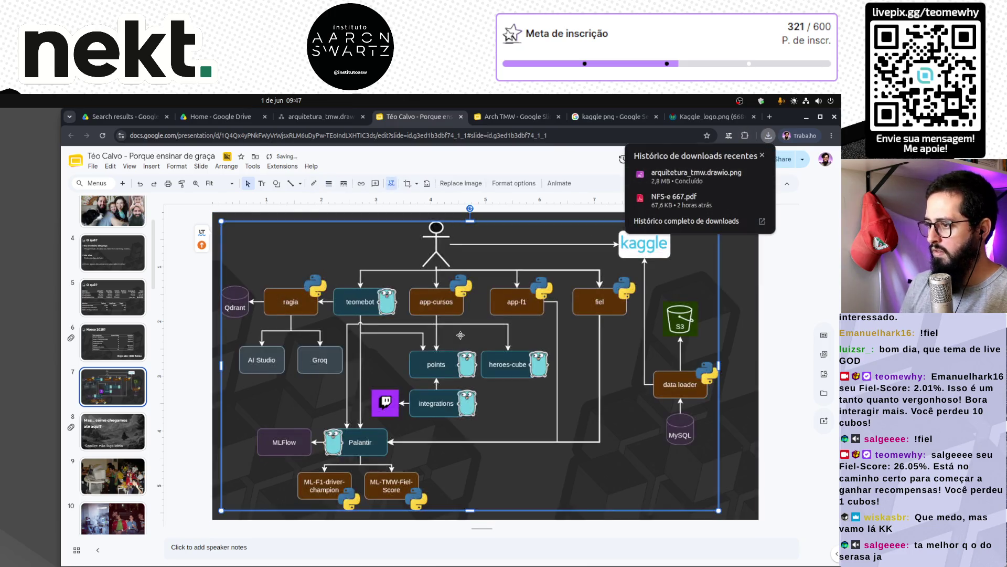
# Enlarge and position the new diagram to fill slide 7, then copy it and close the deck.
pyautogui.moveTo(509, 360); pyautogui.dragTo(499, 370)
pyautogui.click(756, 294)
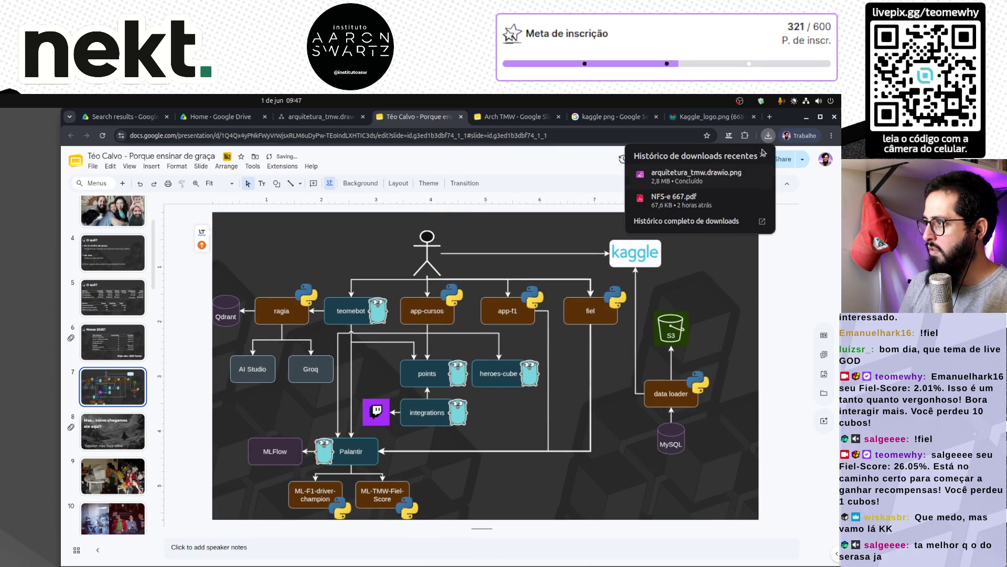
pyautogui.click(643, 292)
pyautogui.moveTo(711, 230); pyautogui.dragTo(740, 212)
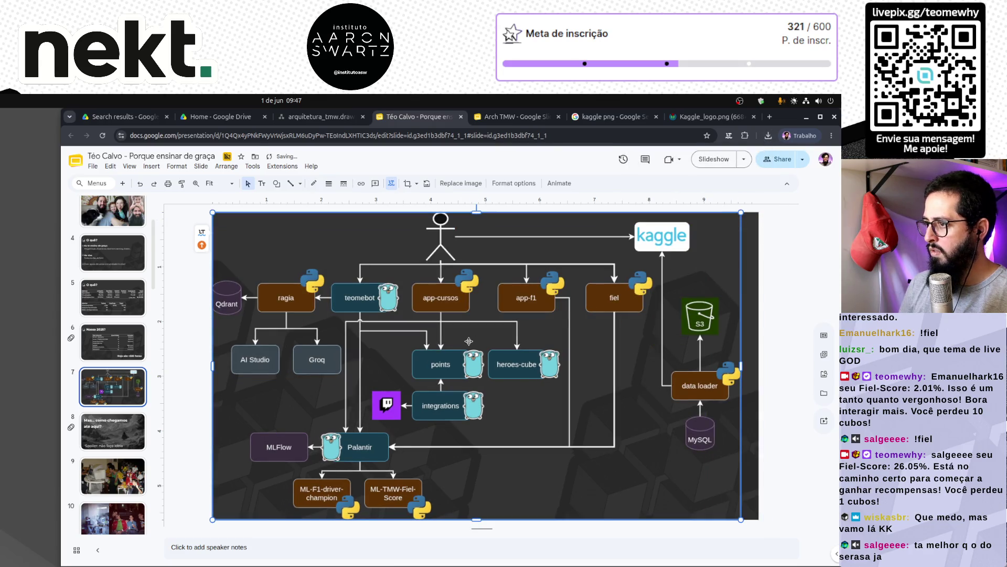
pyautogui.click(754, 287)
pyautogui.click(491, 358)
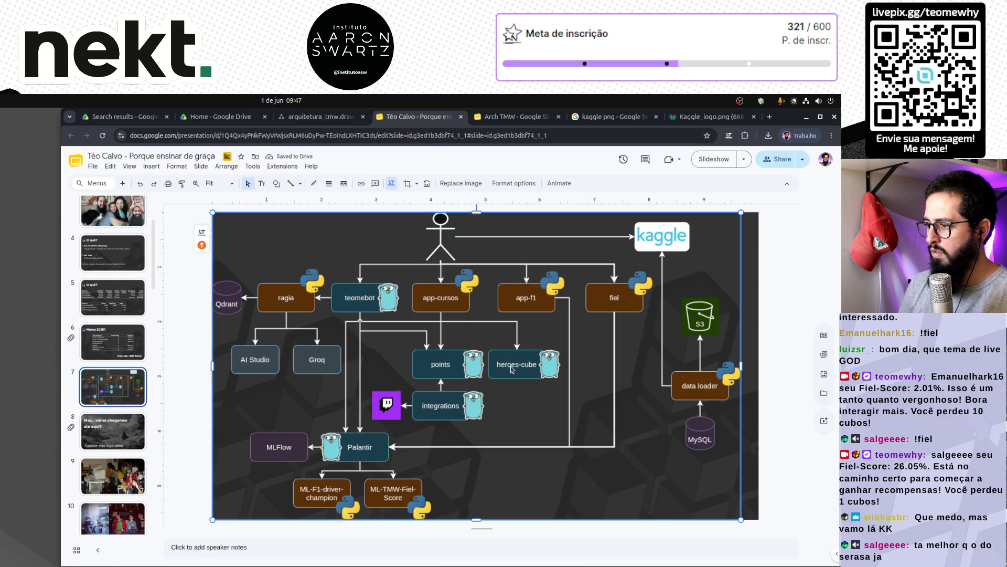
pyautogui.moveTo(512, 370); pyautogui.dragTo(522, 367)
pyautogui.click(777, 317)
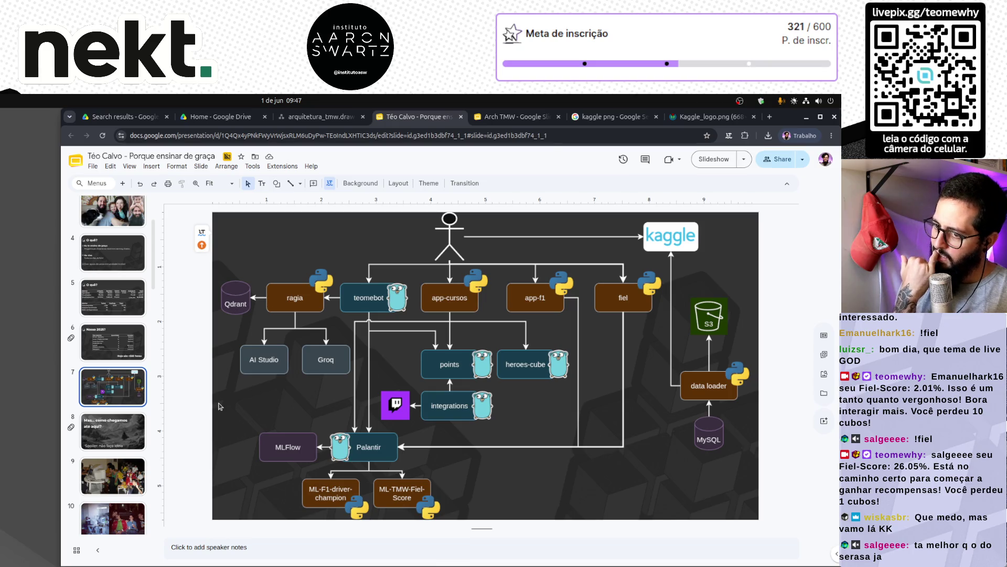
pyautogui.click(223, 406)
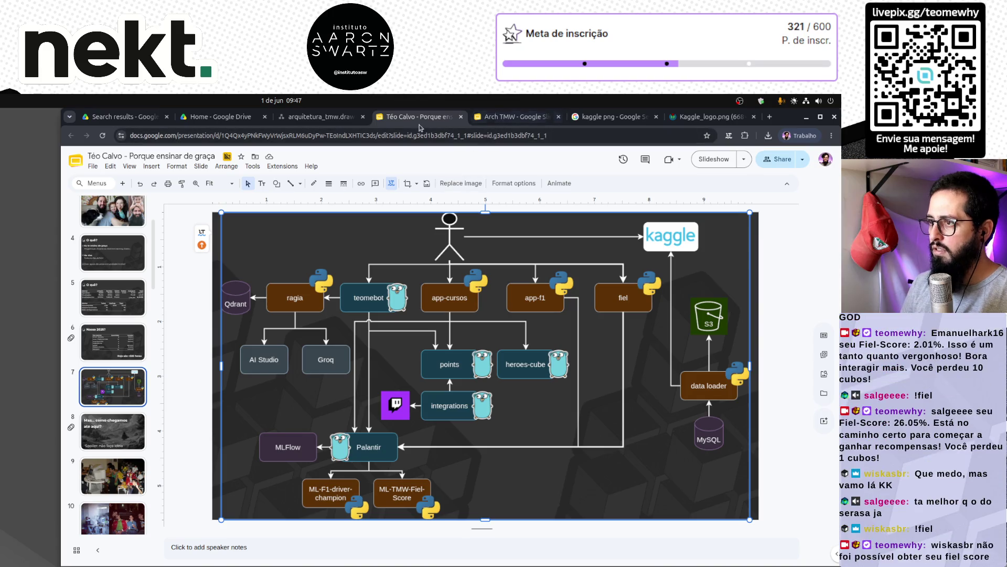
pyautogui.middleClick(420, 122)
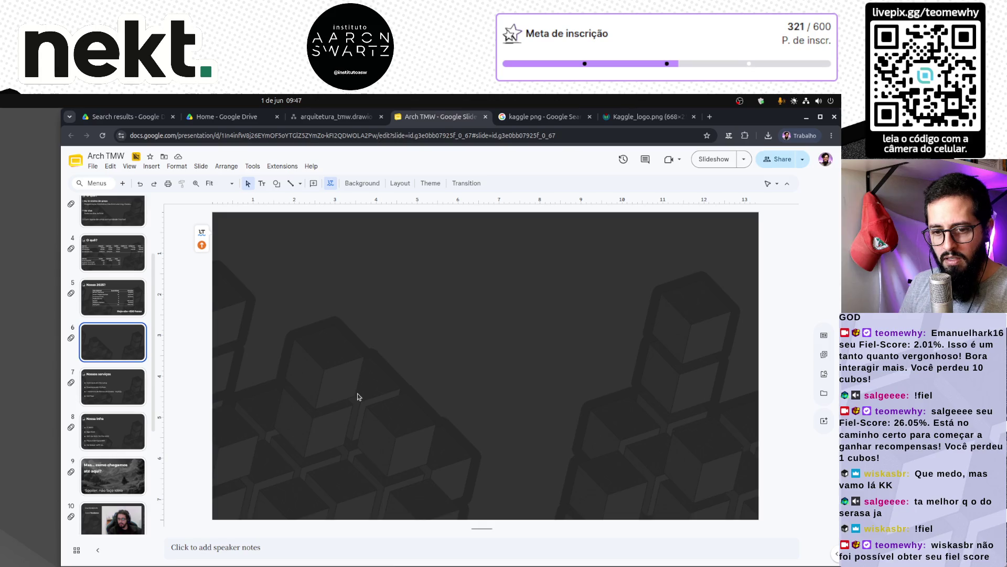
# Paste the copied diagram onto Arch TMW's blank slide 6, enlarge it and centre it.
pyautogui.hotkey('ctrl', 'v')
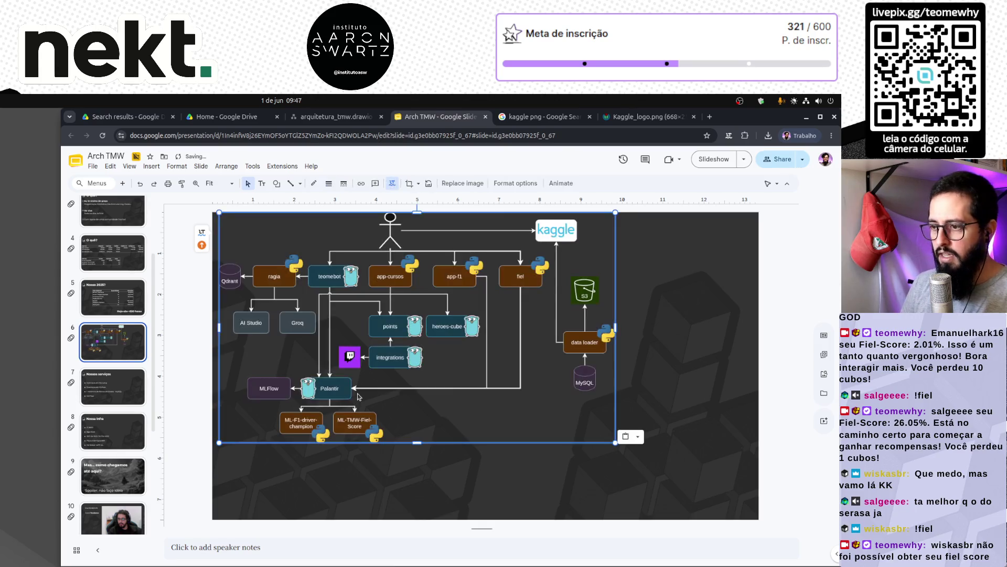
pyautogui.press('Escape')
pyautogui.click(433, 308)
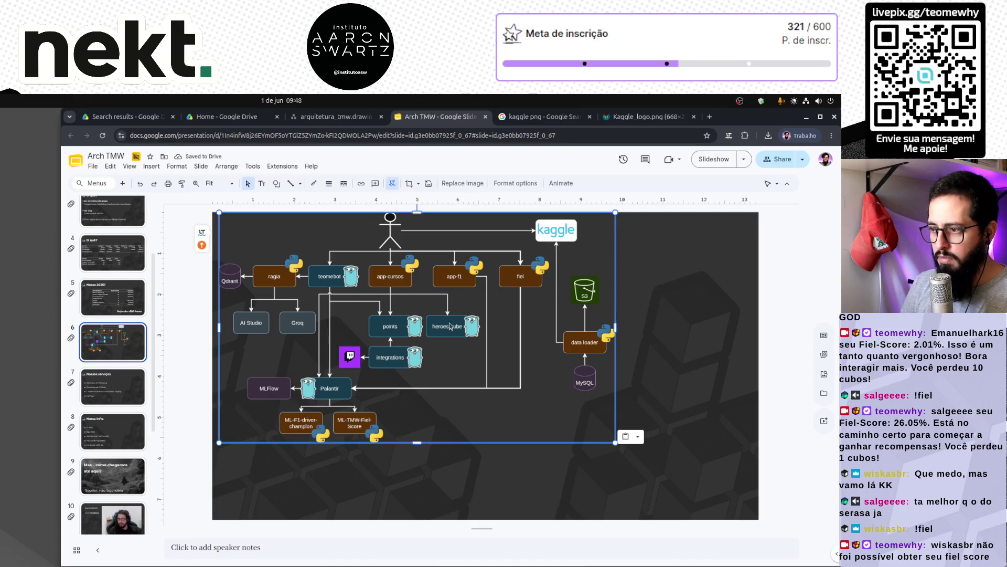
pyautogui.press('Left')
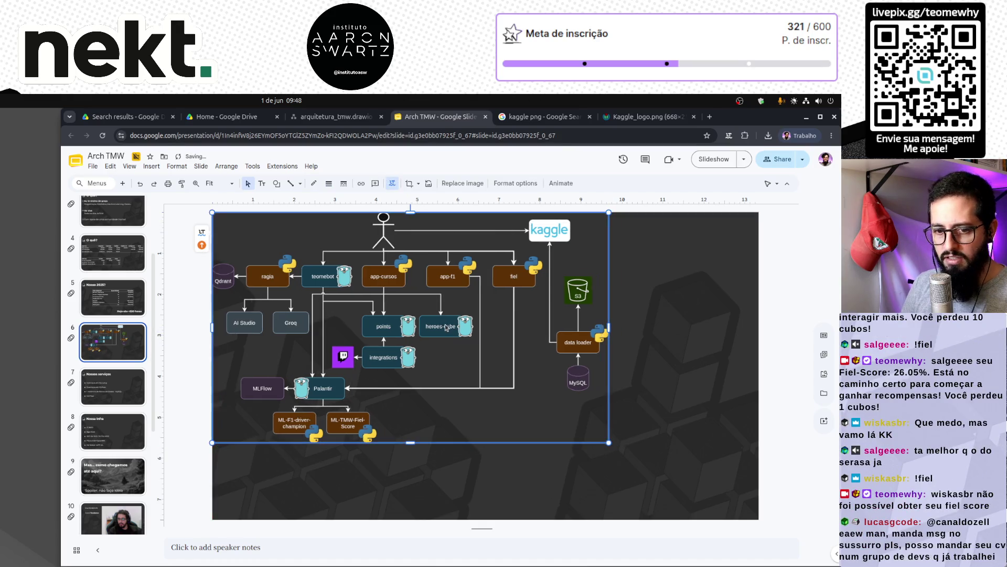
pyautogui.moveTo(609, 442); pyautogui.dragTo(731, 518)
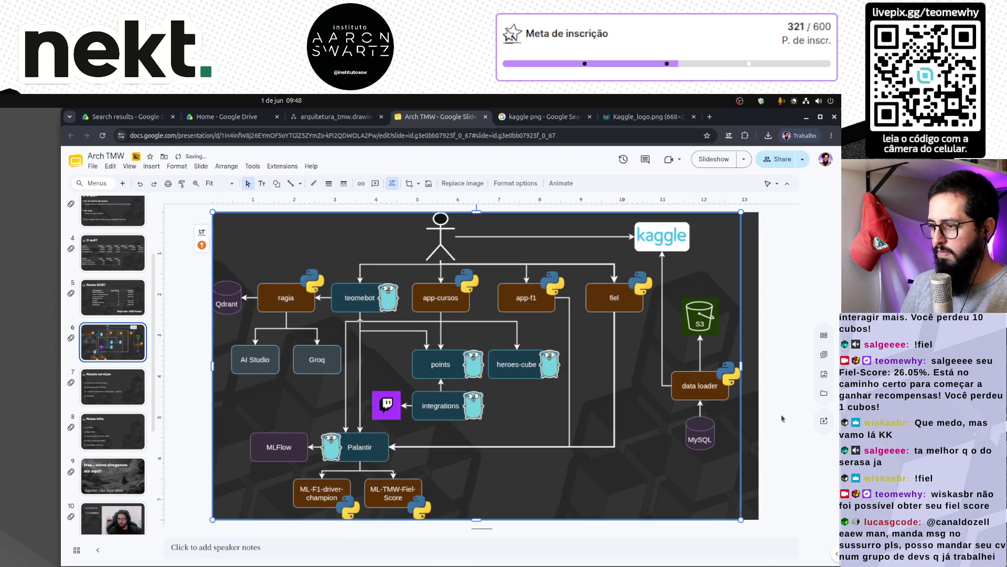
pyautogui.moveTo(507, 369); pyautogui.dragTo(521, 369)
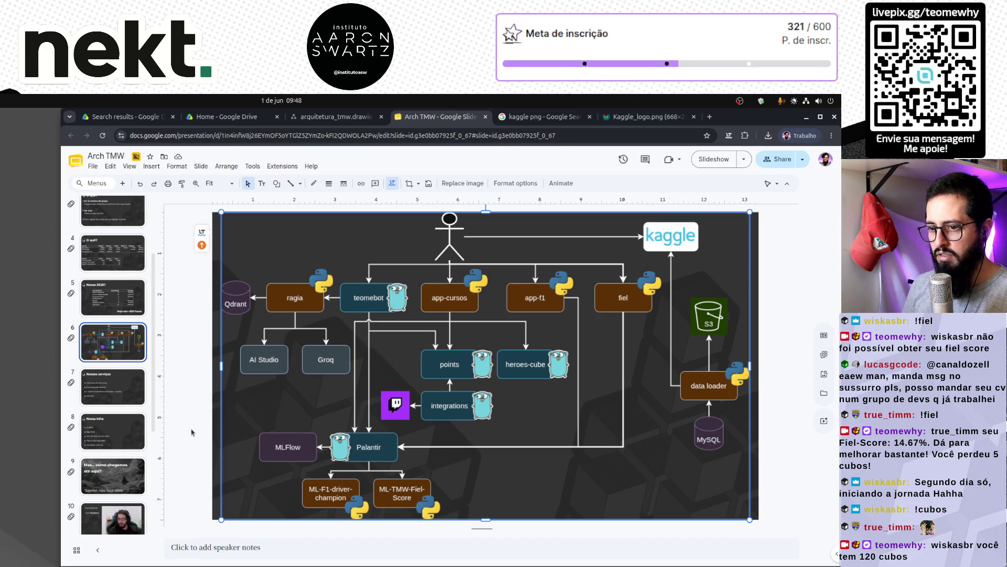
pyautogui.click(112, 431)
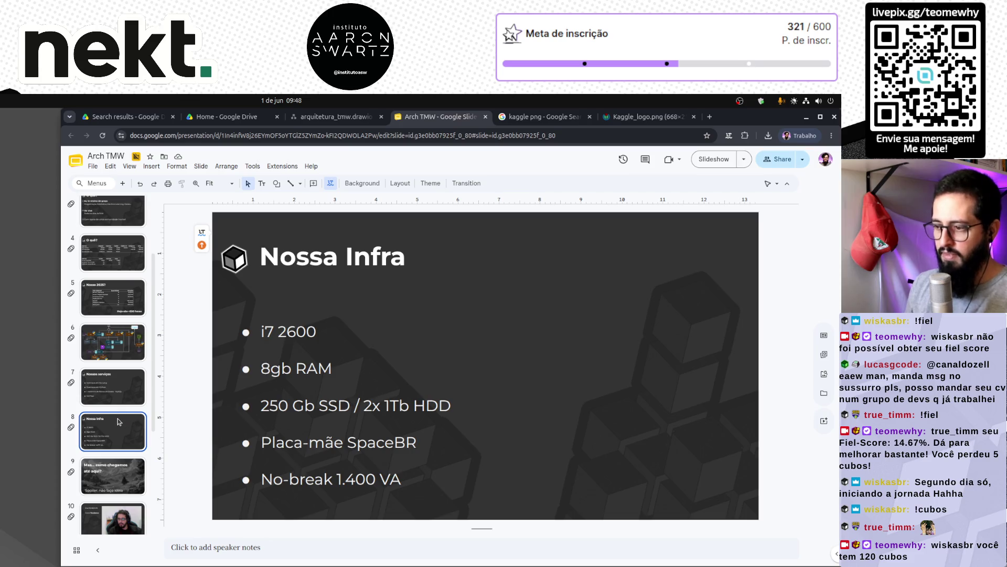
# Add quotation marks around Infra so slide 8's title reads Nossa “Infra”.
pyautogui.click(112, 382)
pyautogui.click(115, 439)
pyautogui.click(111, 382)
pyautogui.click(103, 418)
pyautogui.click(106, 381)
pyautogui.click(102, 418)
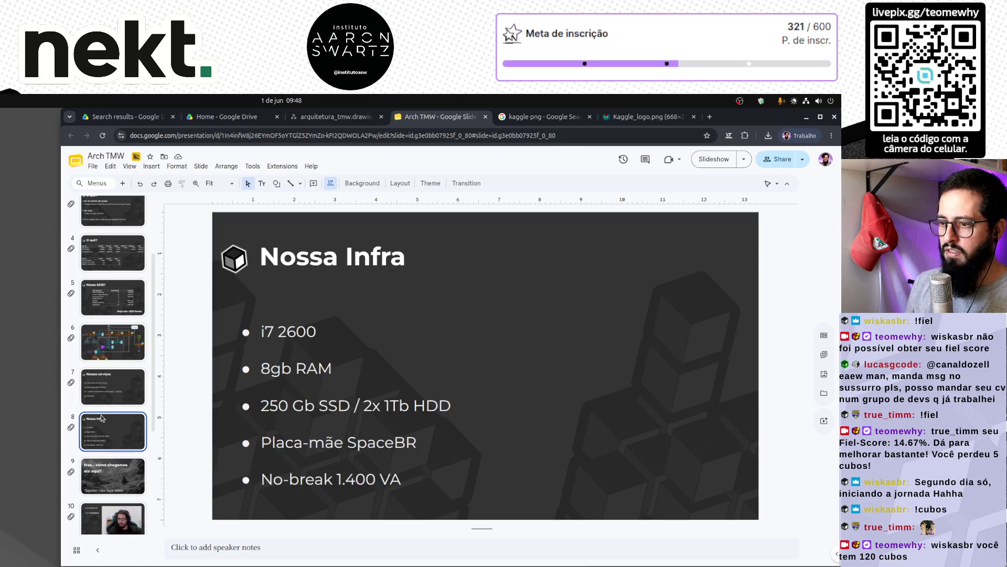
pyautogui.click(346, 260)
pyautogui.write('"')
pyautogui.press('End')
pyautogui.write('"')
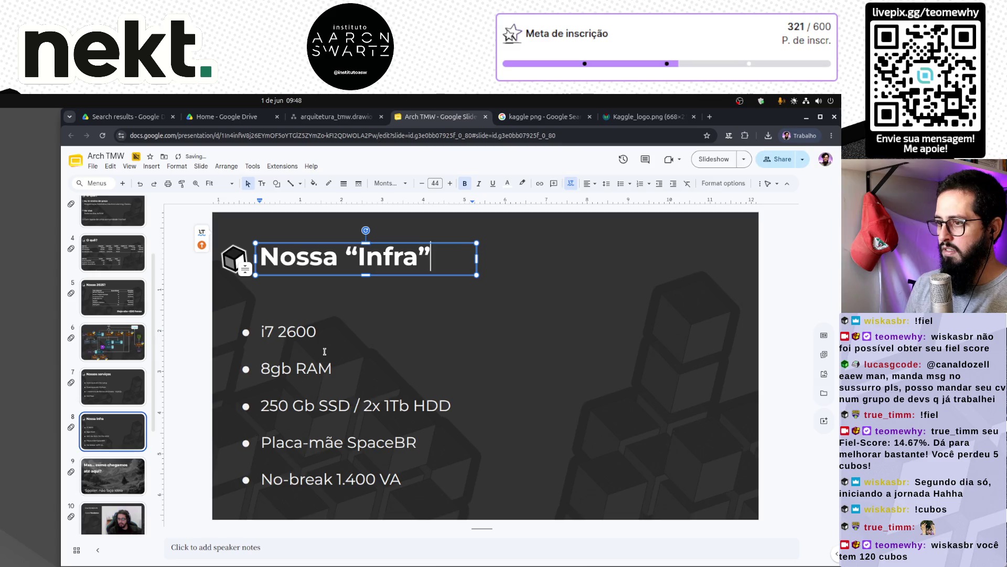
pyautogui.press('Escape')
pyautogui.press('Escape')
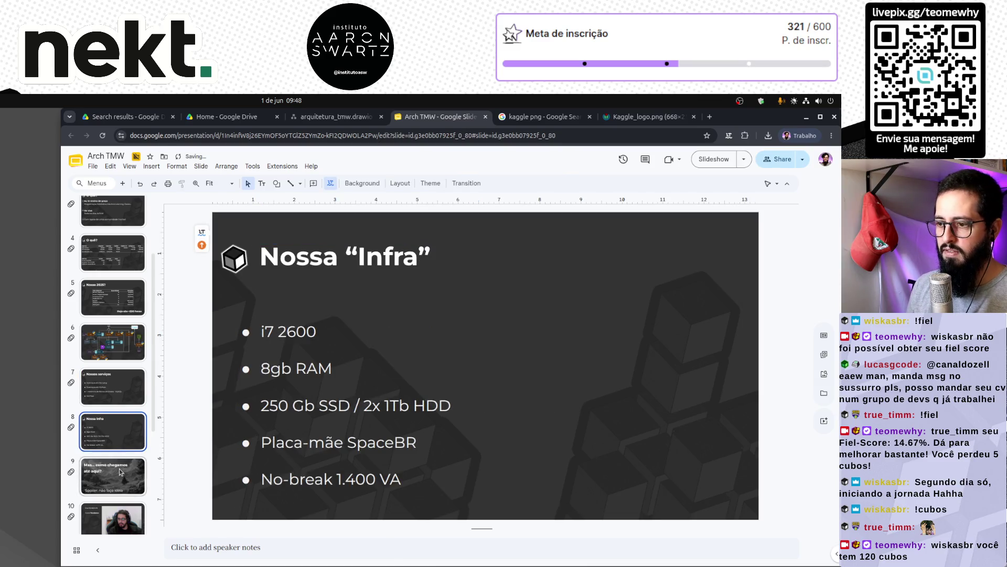
# Review slides 9 through 12, then return to the architecture diagram on slide 6.
pyautogui.click(121, 471)
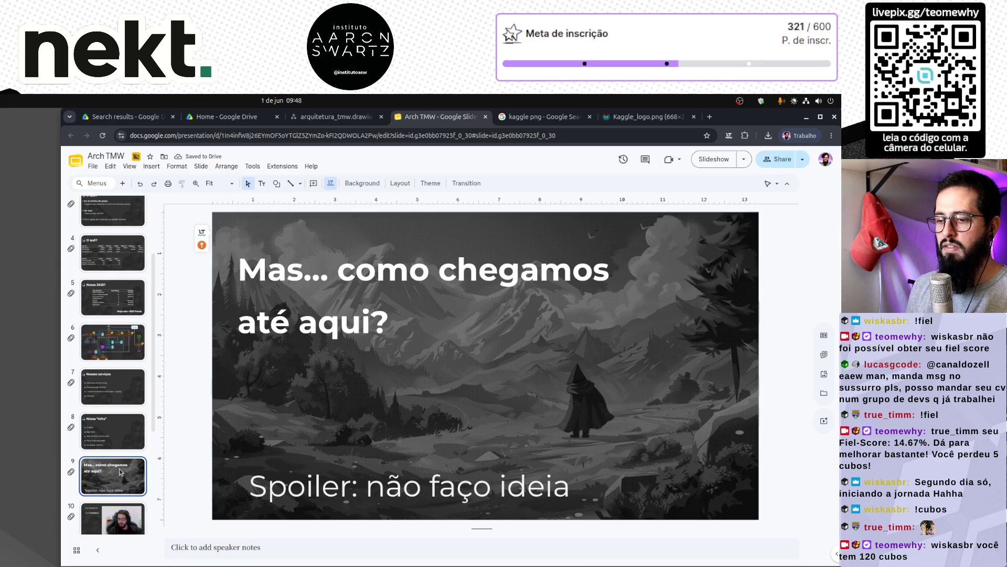
pyautogui.scroll(-2, 122, 472)
pyautogui.click(122, 410)
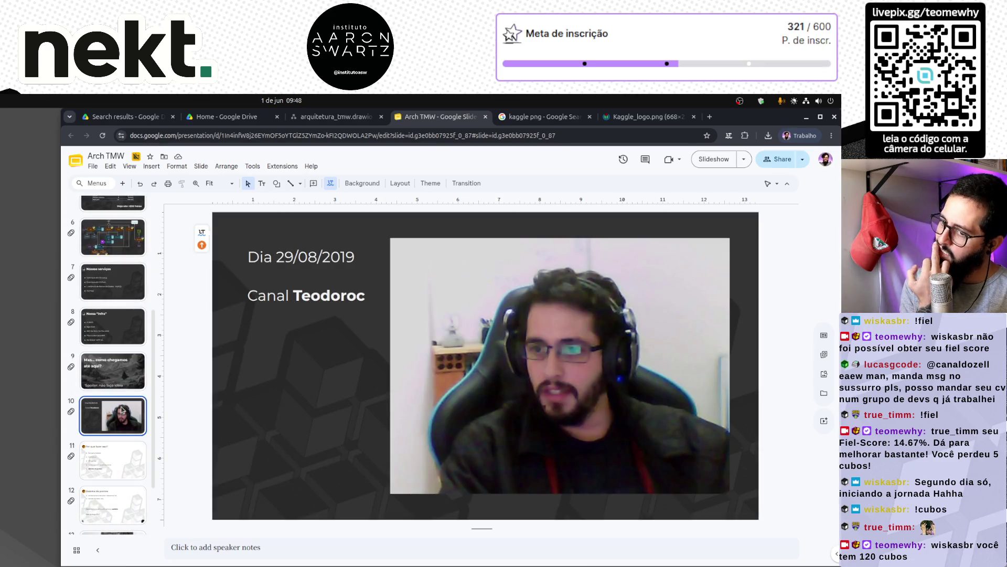
pyautogui.click(121, 472)
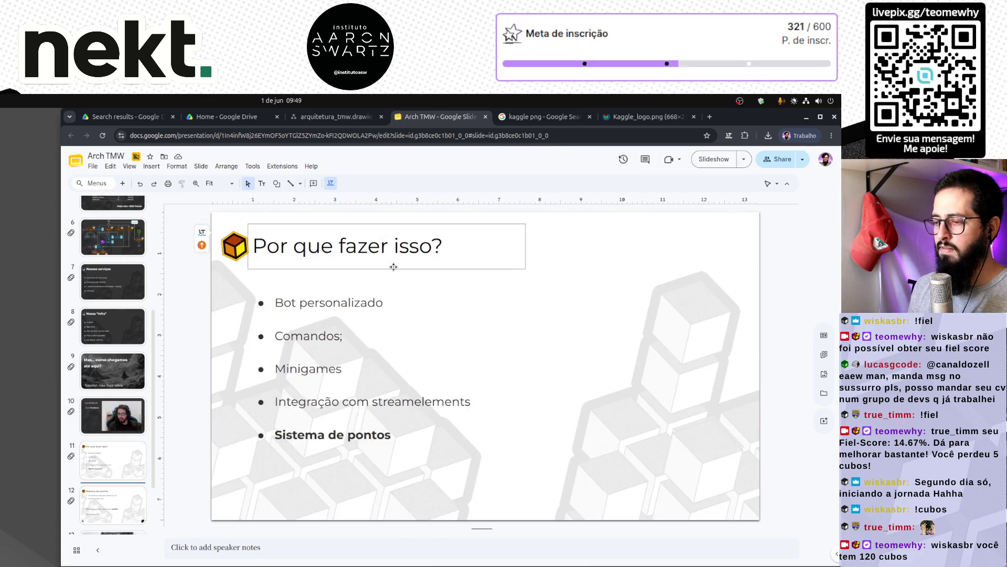
pyautogui.click(328, 445)
pyautogui.click(341, 472)
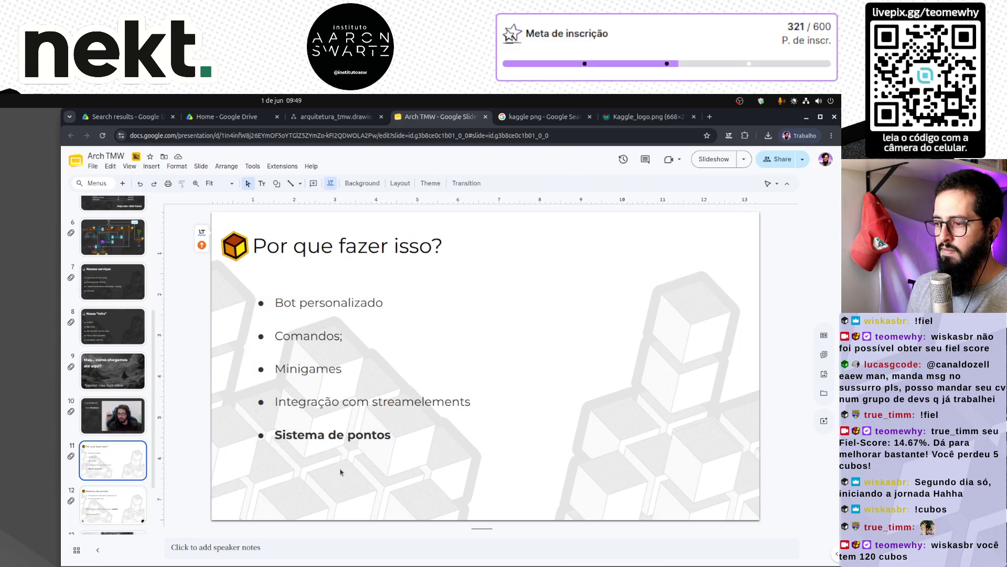
pyautogui.click(288, 246)
pyautogui.click(334, 246)
pyautogui.press('pagedown')
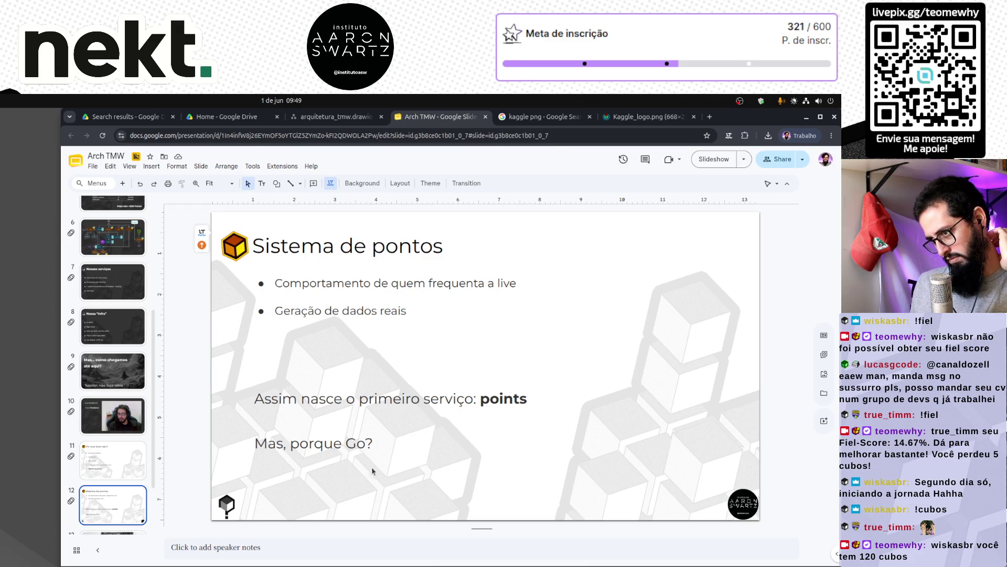
pyautogui.scroll(-2, 131, 462)
pyautogui.click(101, 384)
pyautogui.scroll(4, 120, 275)
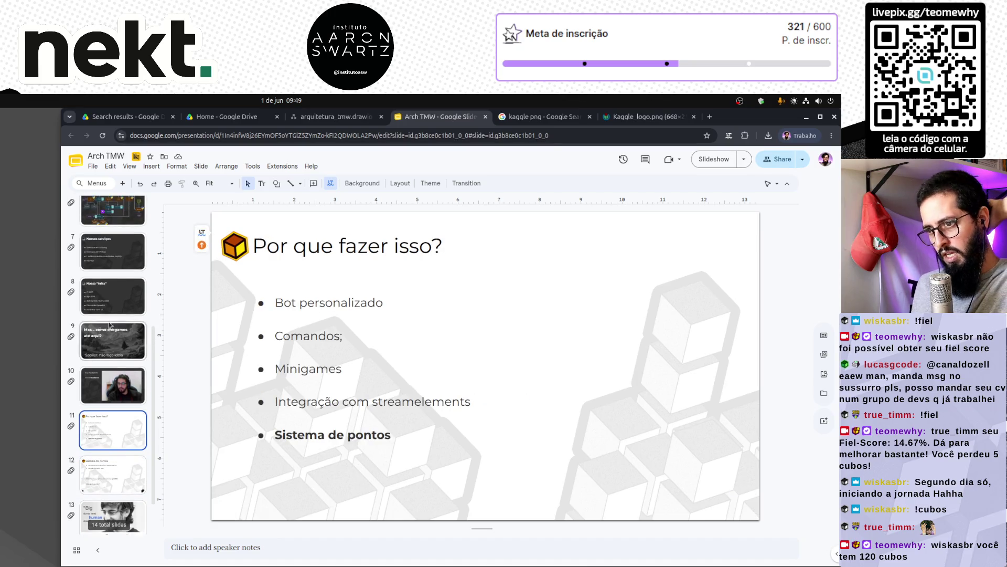
pyautogui.click(120, 271)
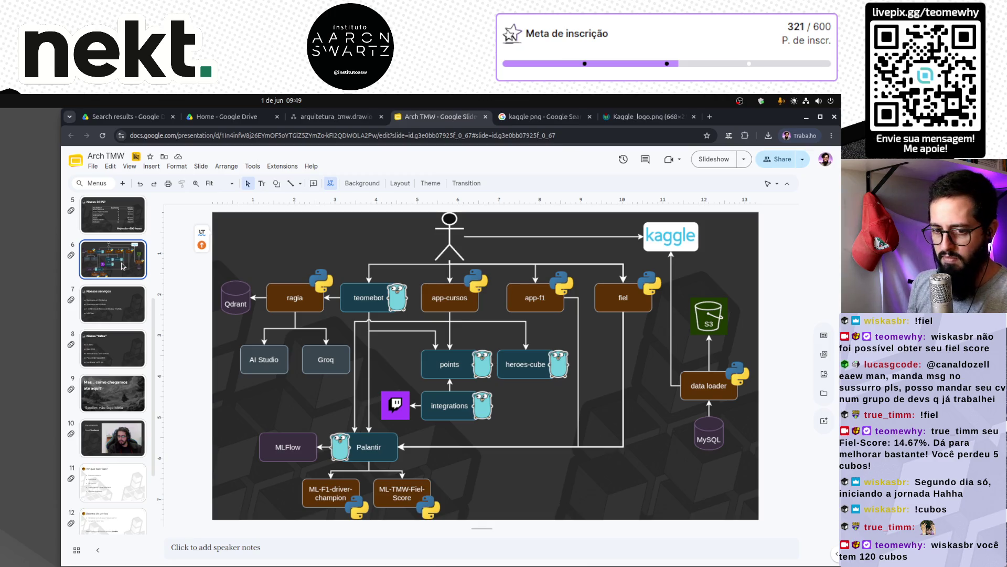
# Flip between slides 11, 12 and 13 to compare their content.
pyautogui.scroll(-3, 119, 341)
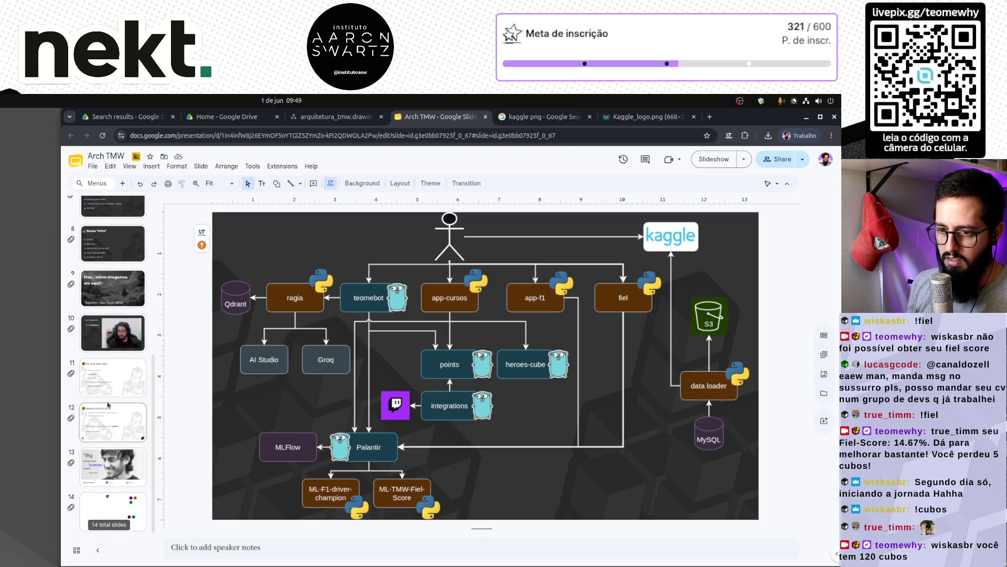
pyautogui.click(118, 376)
pyautogui.click(116, 411)
pyautogui.click(120, 388)
pyautogui.click(114, 413)
pyautogui.click(129, 466)
pyautogui.click(118, 413)
pyautogui.click(120, 393)
pyautogui.click(118, 413)
pyautogui.click(120, 394)
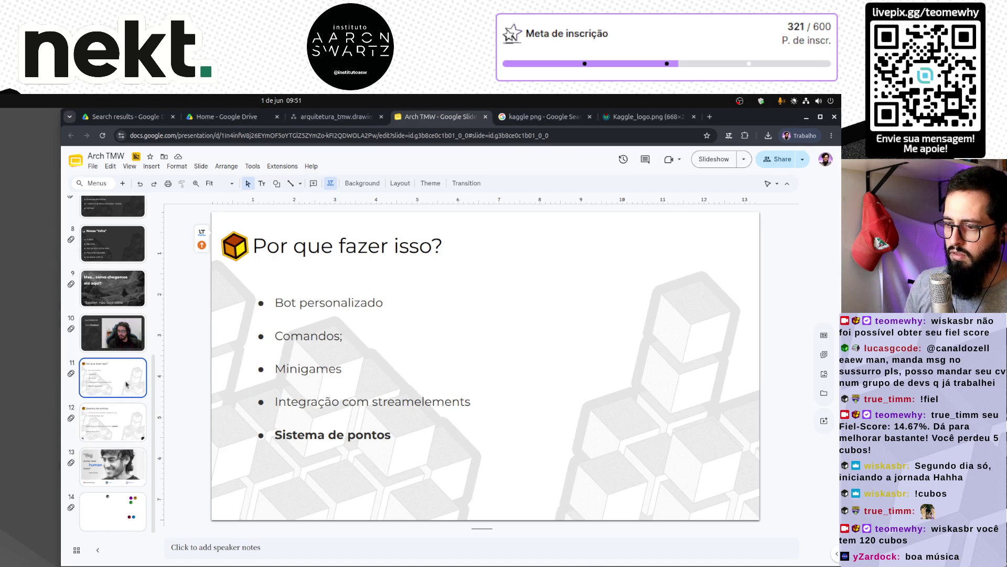
# Place the caret in slide 12's 'Mas, porque Go?' line and open a new browser tab.
pyautogui.click(98, 418)
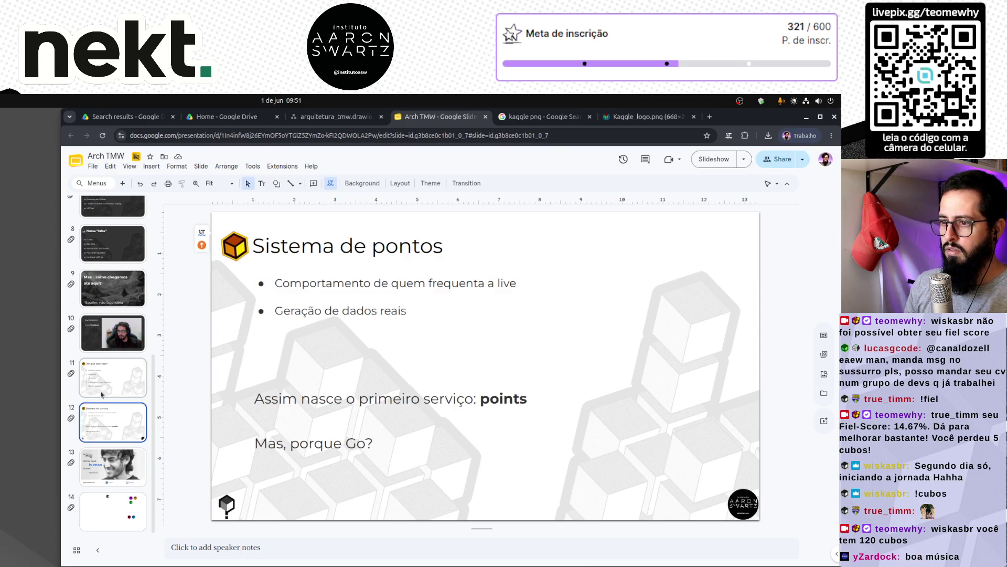
pyautogui.click(415, 447)
pyautogui.click(579, 365)
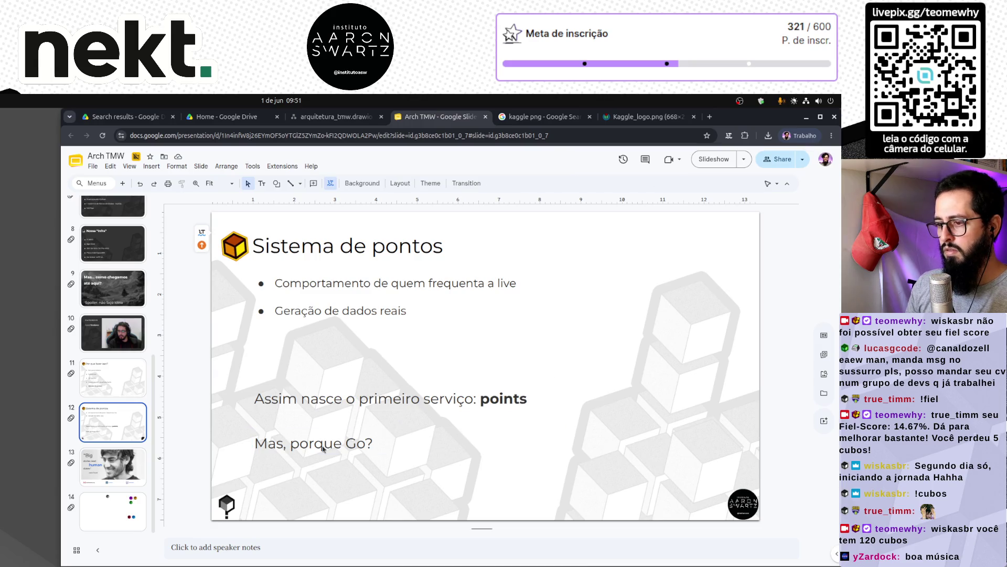
pyautogui.click(340, 452)
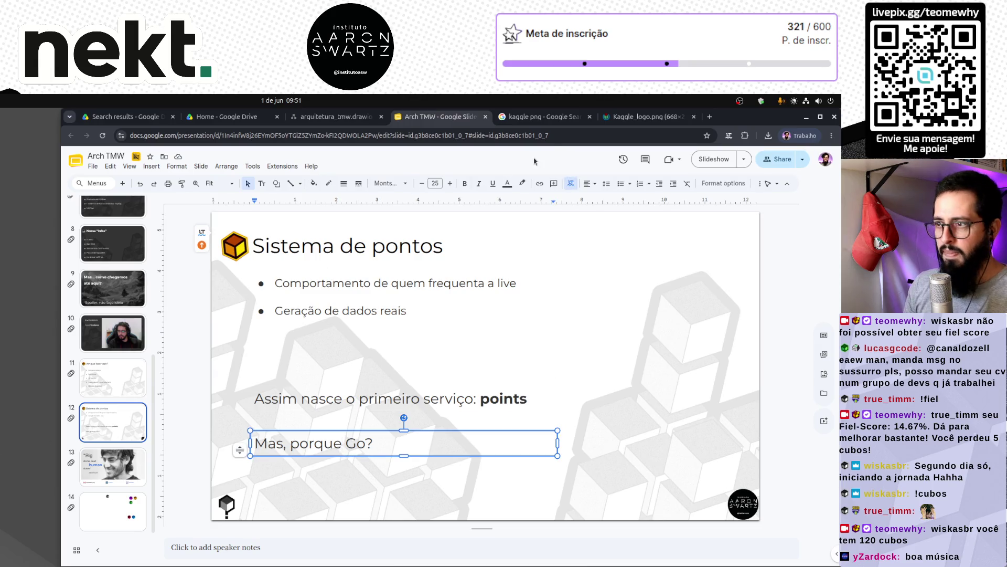
pyautogui.click(709, 117)
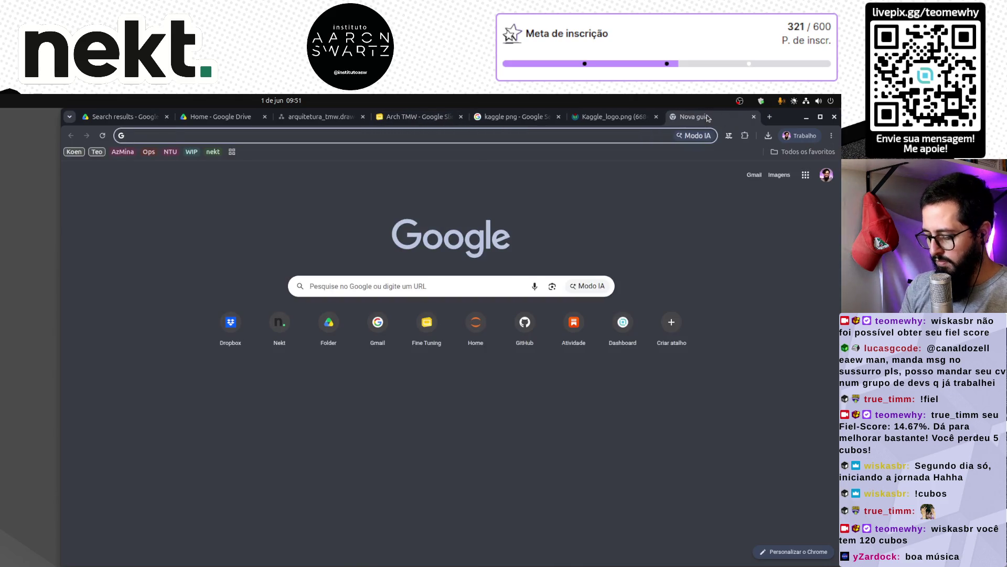
# Search Google Images for 'golang gopher png'.
pyautogui.write('gopalng gol;h')
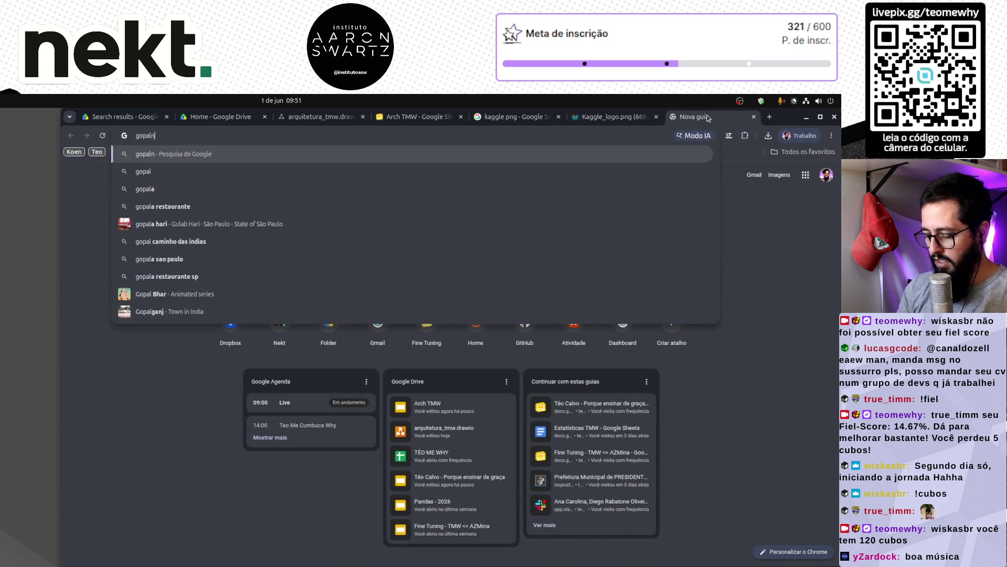
pyautogui.press('BackSpace')
pyautogui.press('BackSpace')
pyautogui.press('BackSpace')
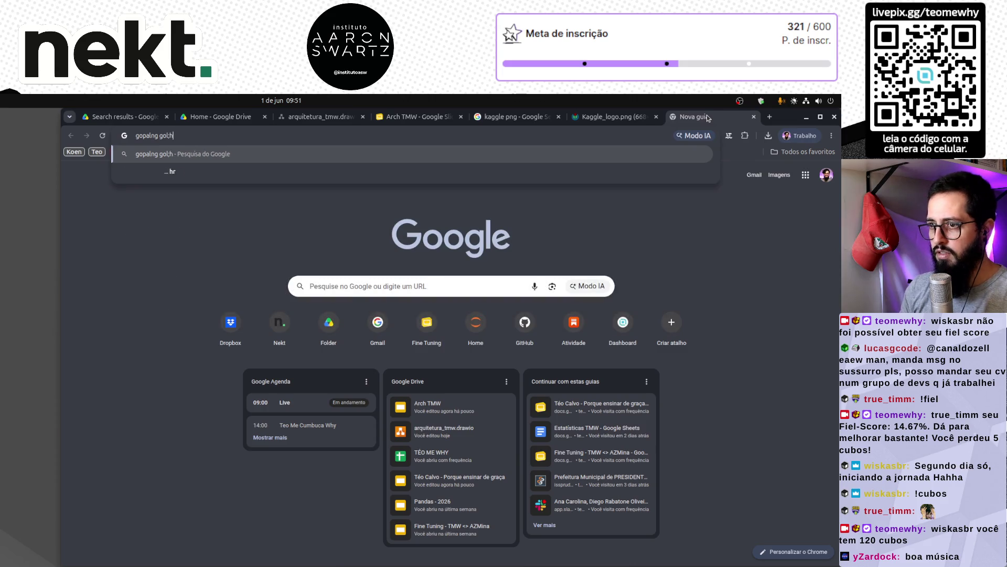
pyautogui.write('pher png')
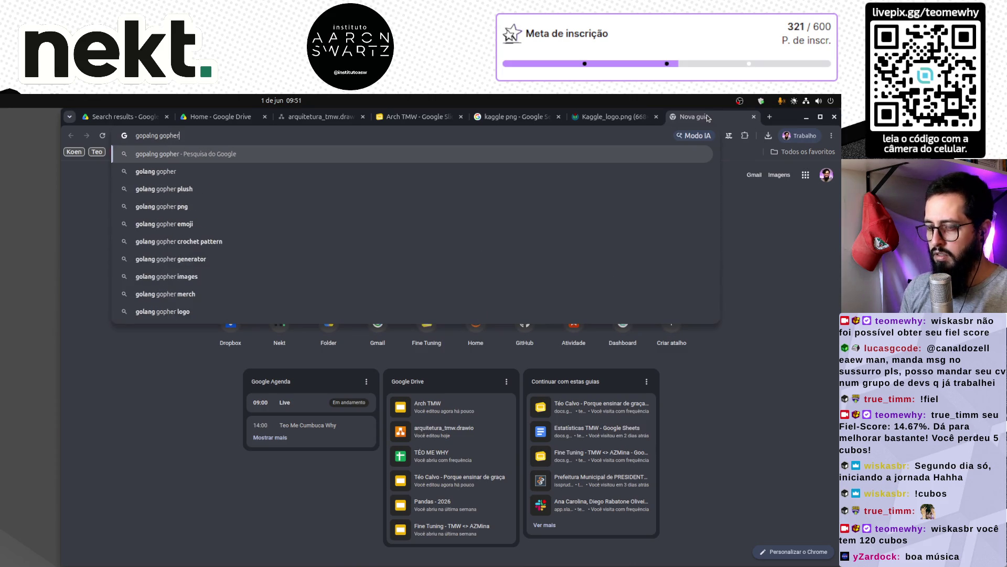
pyautogui.press('Return')
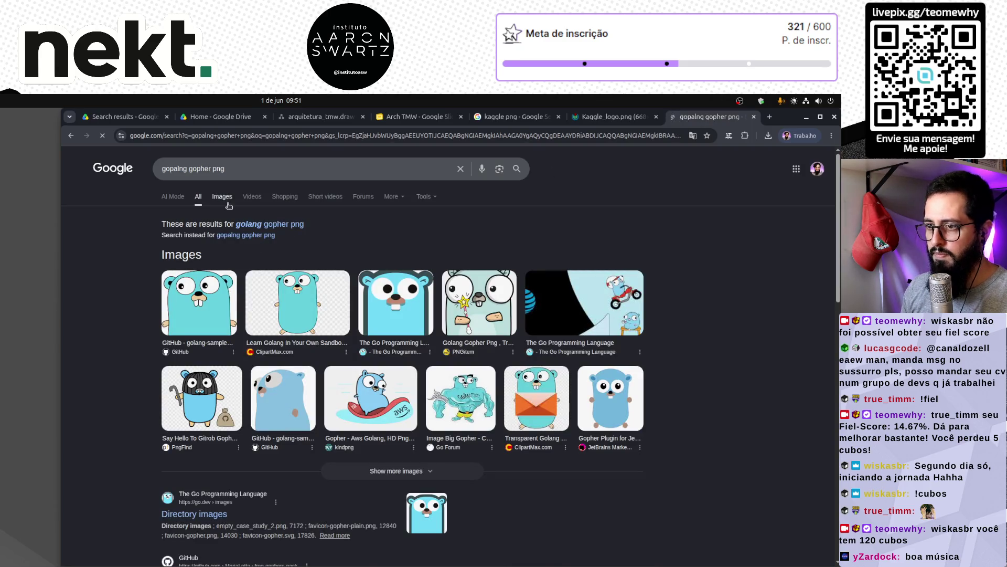
pyautogui.click(224, 196)
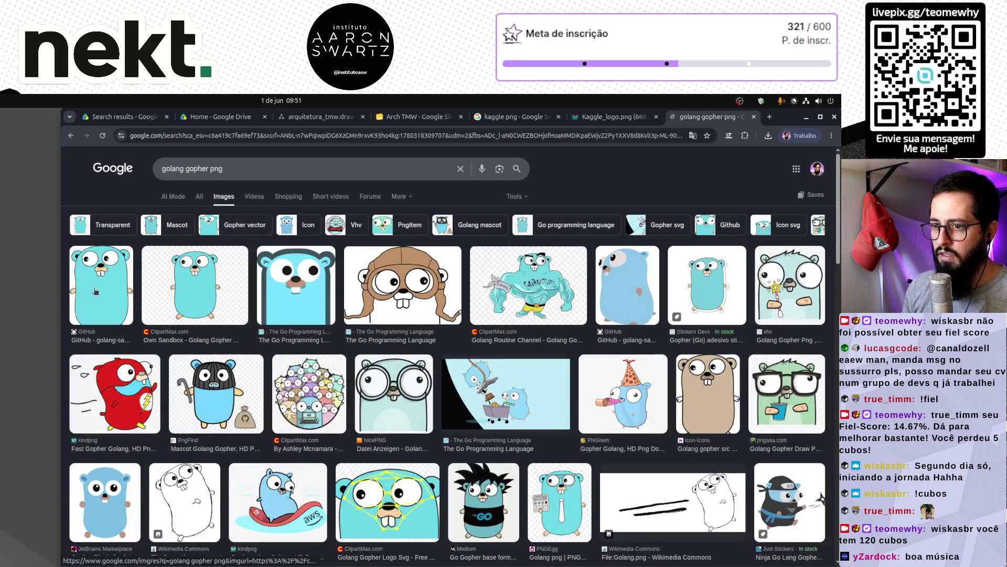
# Open the first gopher result in its own tab and copy the image.
pyautogui.click(94, 292)
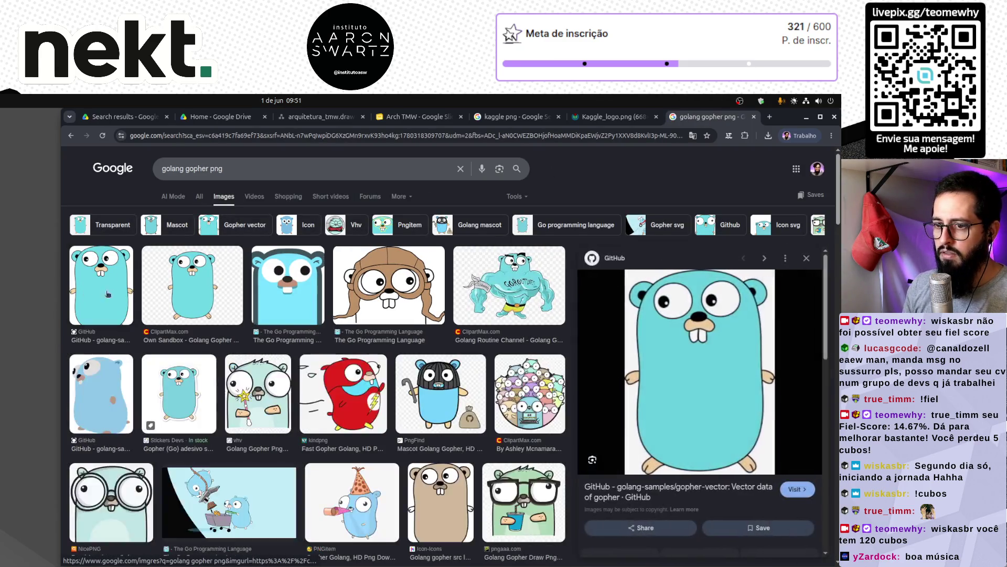
pyautogui.rightClick(686, 354)
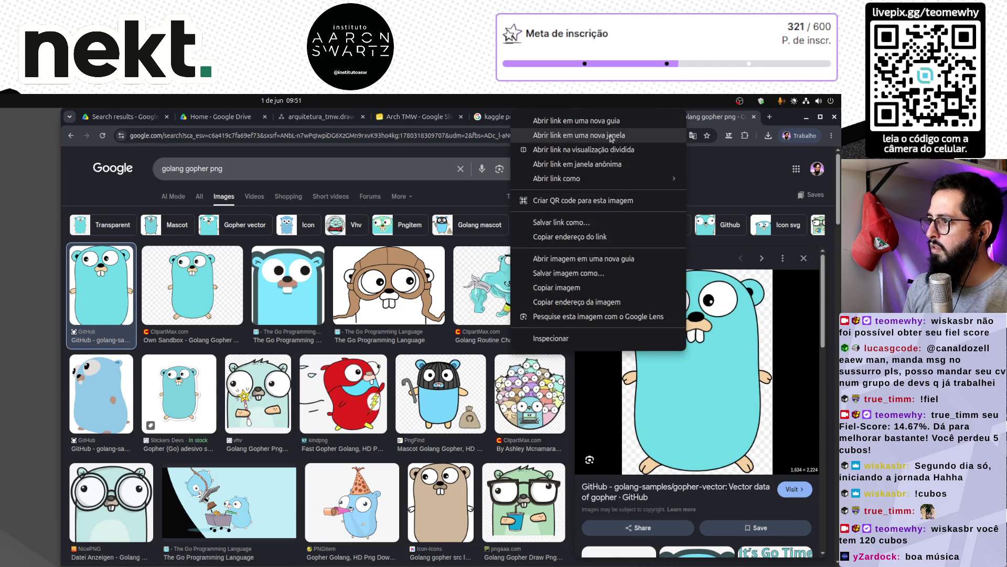
pyautogui.click(589, 259)
pyautogui.hotkey('ctrl', 'Tab')
pyautogui.rightClick(481, 259)
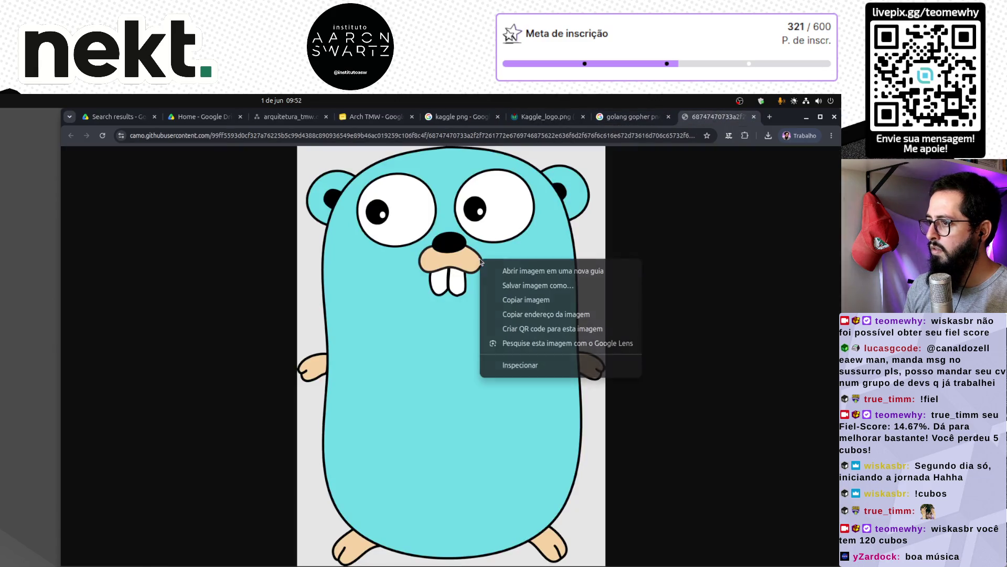
pyautogui.click(536, 313)
pyautogui.click(116, 120)
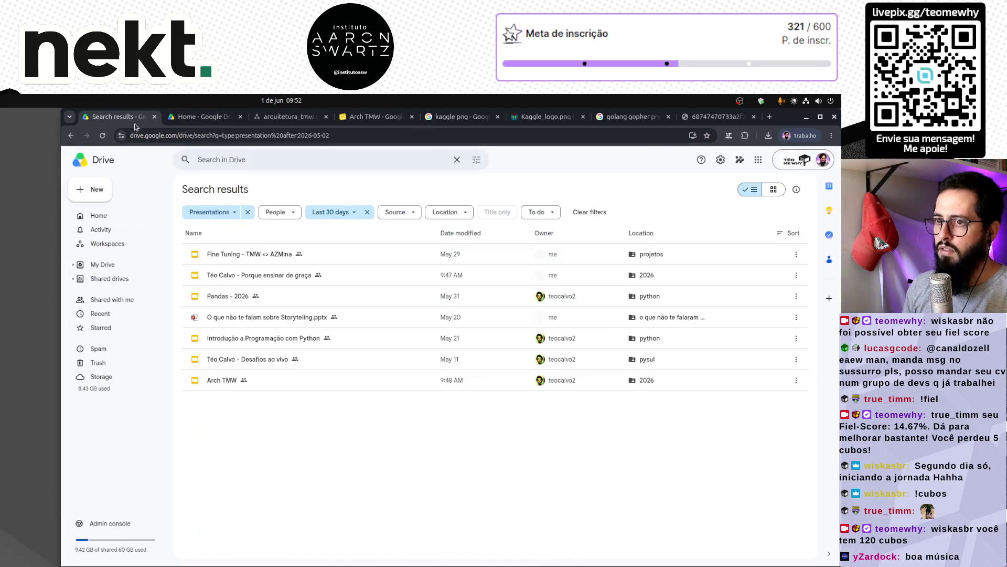
# Paste the Go gopher image onto slide 12, shrink it, and nudge it into the top-right corner.
pyautogui.click(370, 117)
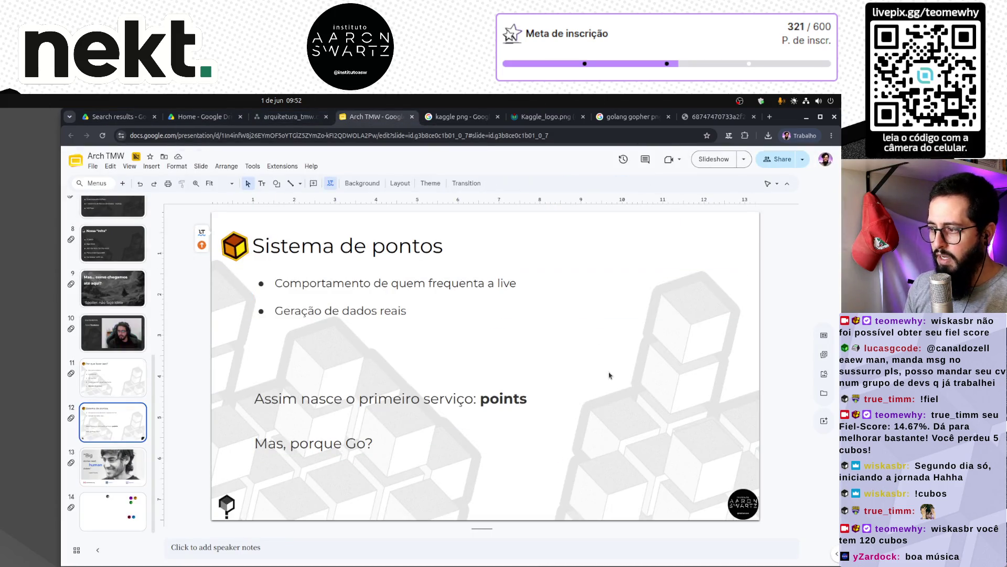
pyautogui.hotkey('ctrl', 'v')
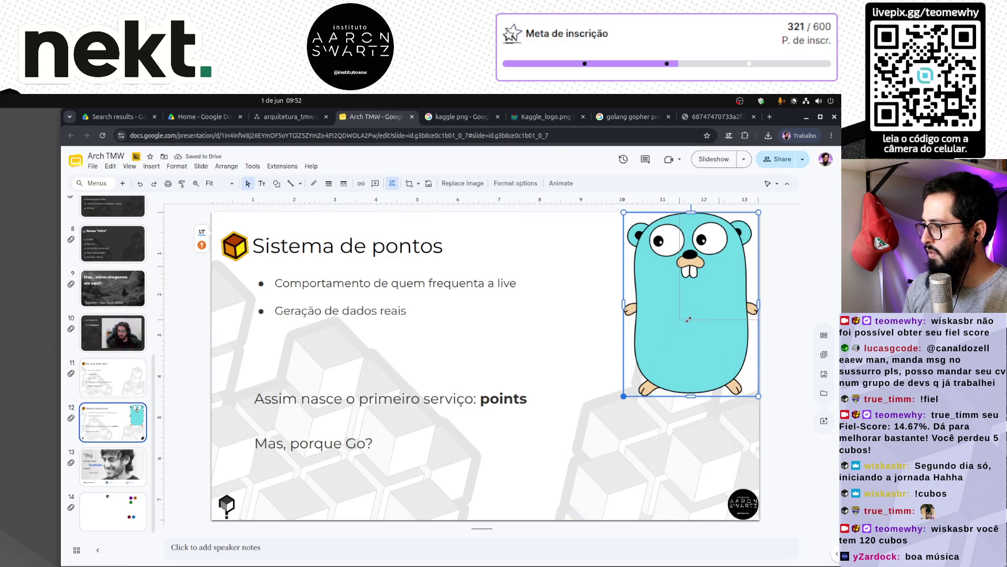
pyautogui.moveTo(689, 319); pyautogui.dragTo(688, 319)
pyautogui.click(781, 331)
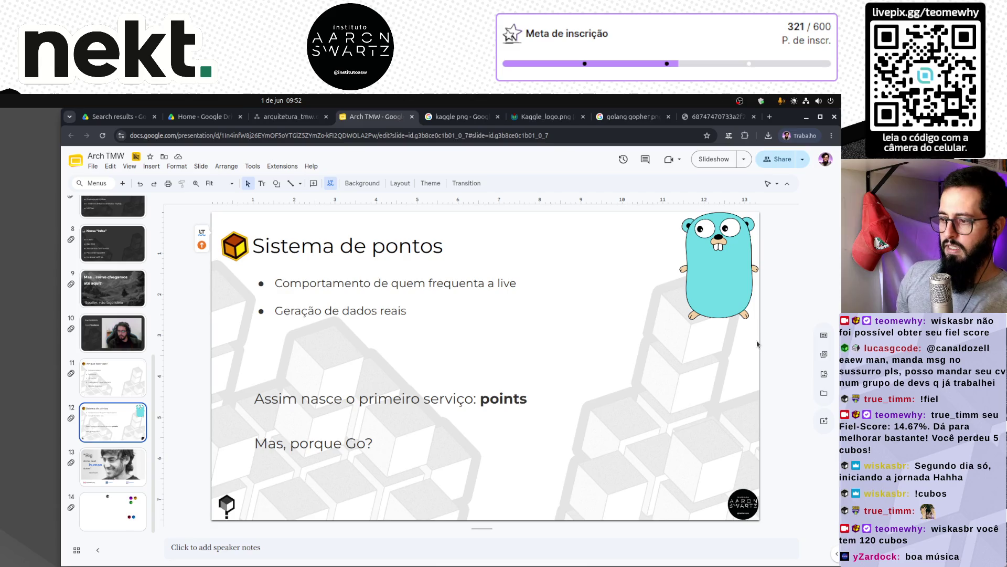
pyautogui.moveTo(732, 286); pyautogui.dragTo(723, 294)
pyautogui.click(787, 269)
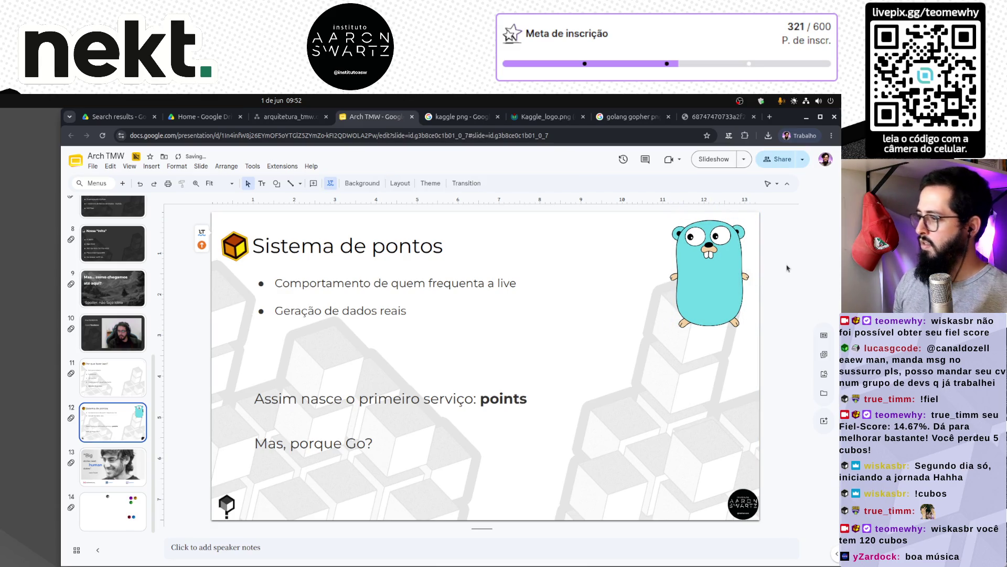
pyautogui.click(356, 284)
pyautogui.click(440, 330)
pyautogui.click(436, 313)
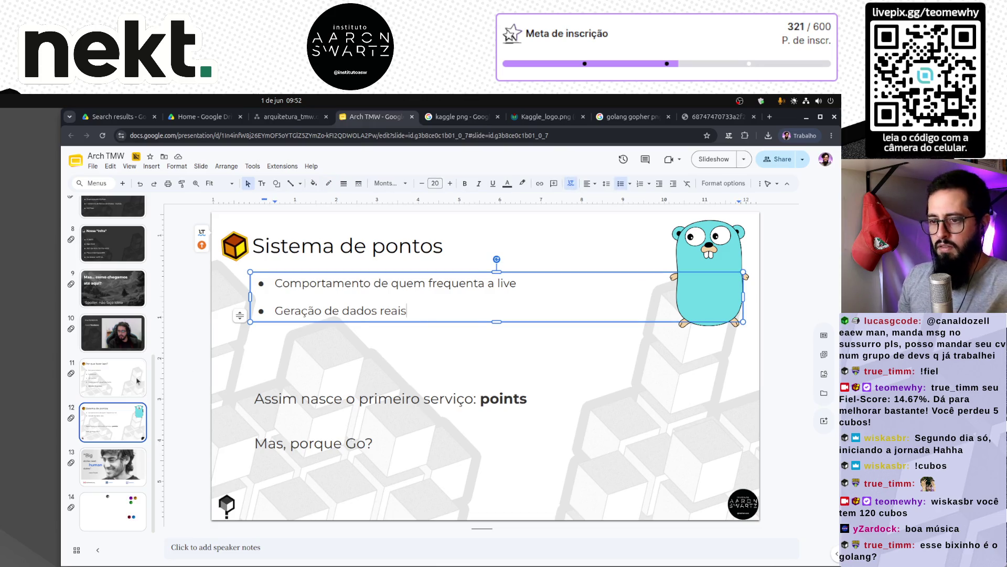
pyautogui.click(145, 378)
pyautogui.click(109, 408)
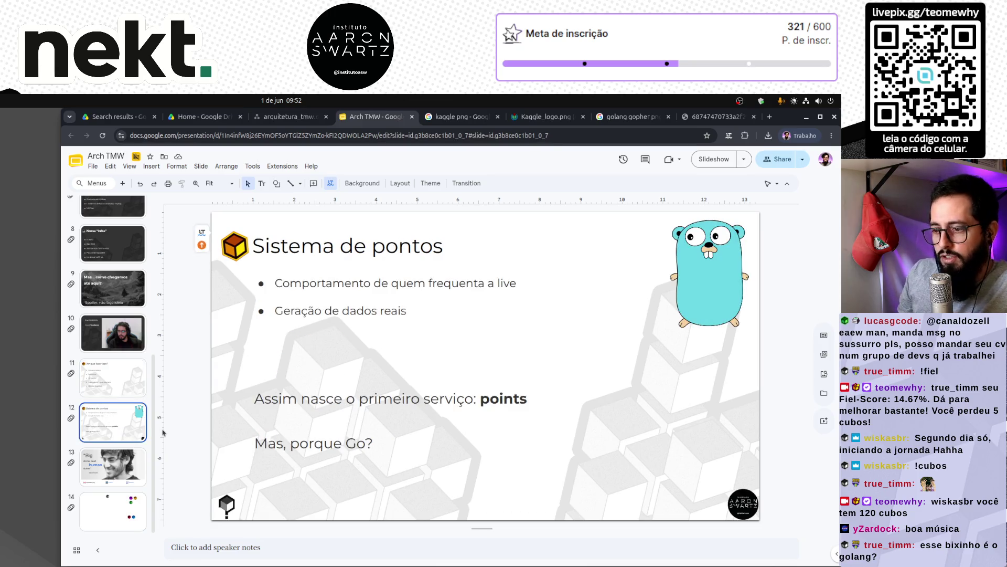
pyautogui.click(134, 392)
pyautogui.press('Down')
pyautogui.click(128, 391)
pyautogui.click(352, 302)
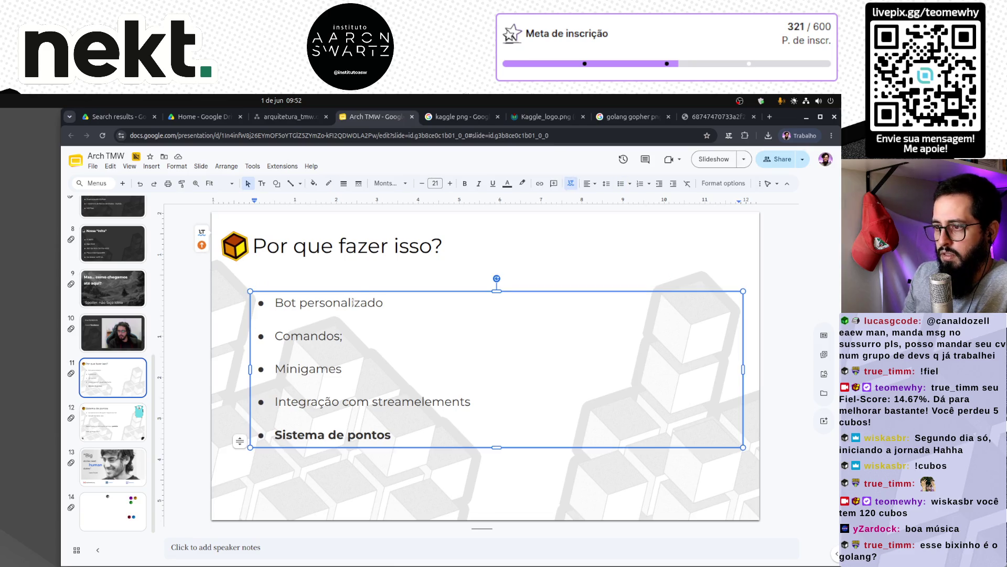
pyautogui.press('Escape')
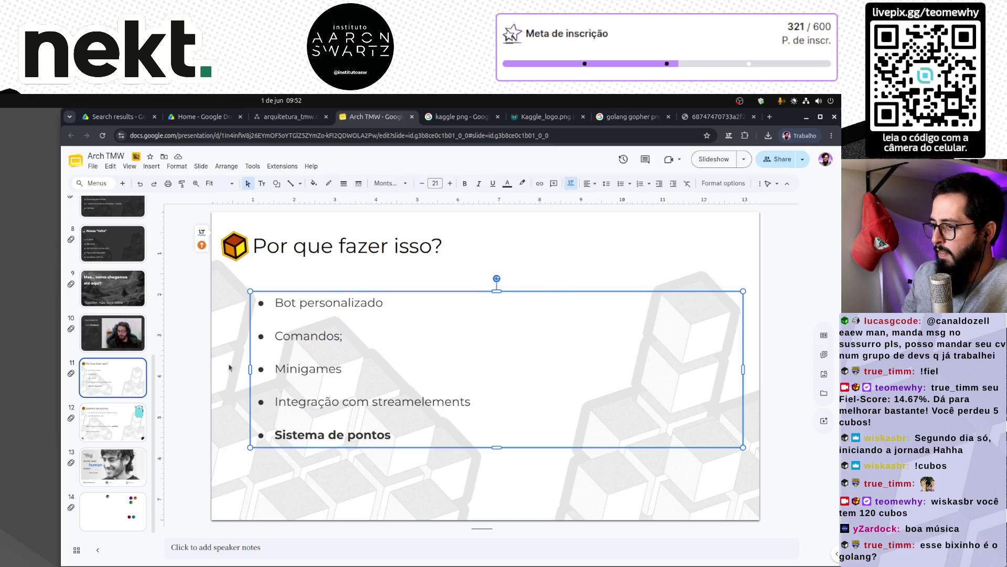
pyautogui.click(227, 369)
pyautogui.click(113, 346)
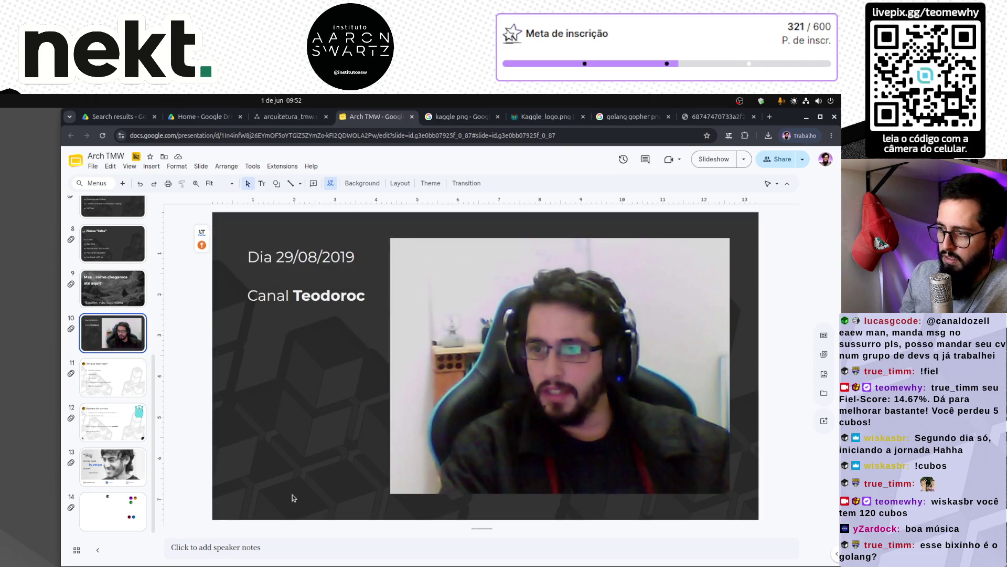
pyautogui.click(124, 397)
pyautogui.click(121, 428)
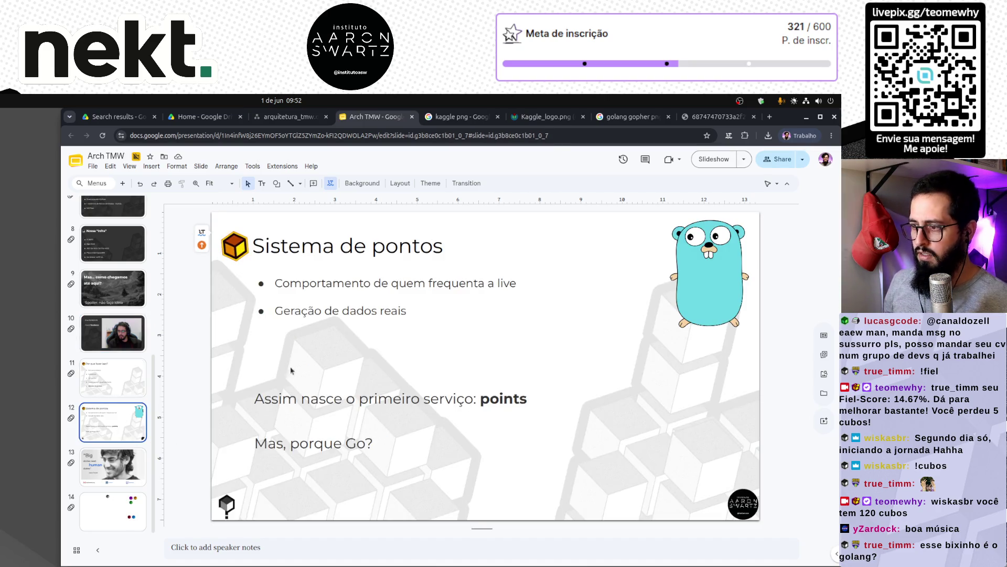
pyautogui.click(414, 311)
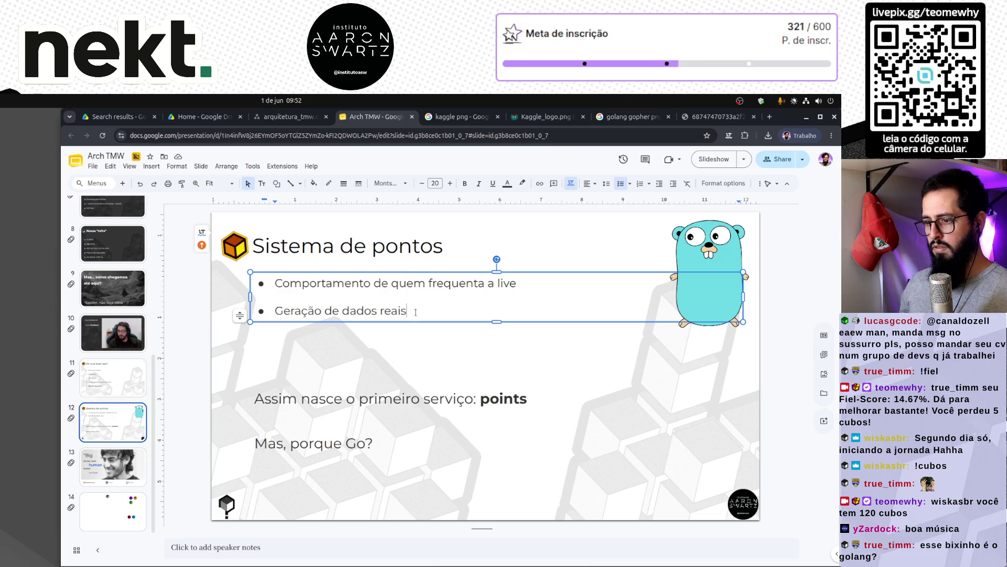
pyautogui.moveTo(369, 401); pyautogui.dragTo(239, 405)
# Select the word 'points' in slide 12's service line, then leave the text box.
pyautogui.write('P')
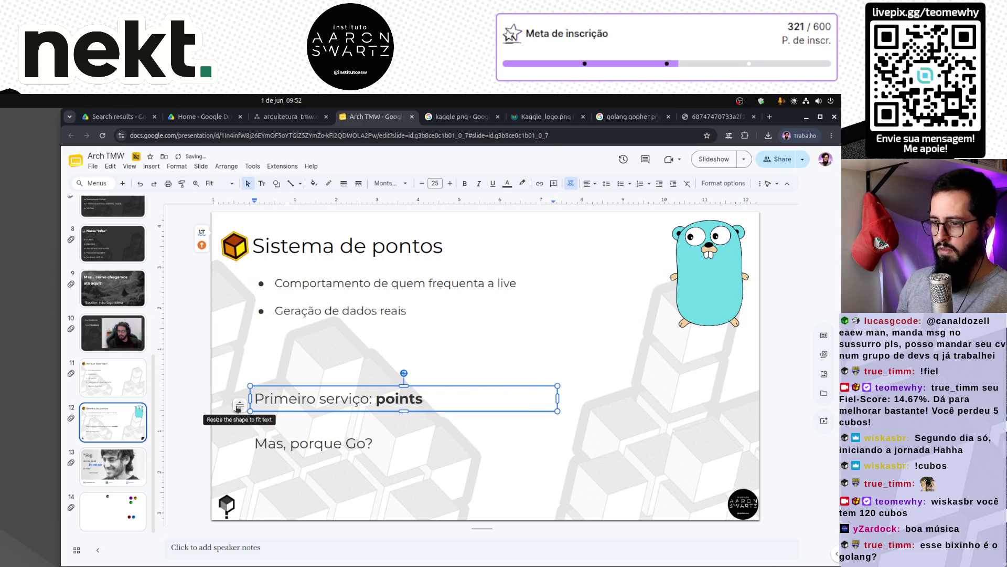
pyautogui.click(239, 372)
pyautogui.click(400, 399)
pyautogui.doubleClick(400, 399)
pyautogui.press('Escape')
pyautogui.press('Escape')
pyautogui.scroll(10, 122, 332)
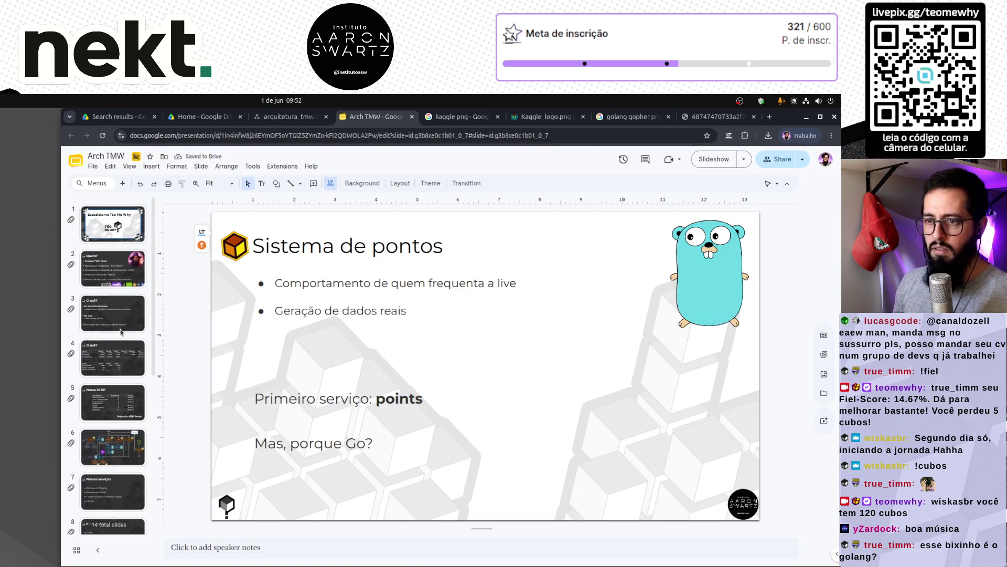
pyautogui.scroll(-5, 110, 399)
pyautogui.scroll(4, 110, 399)
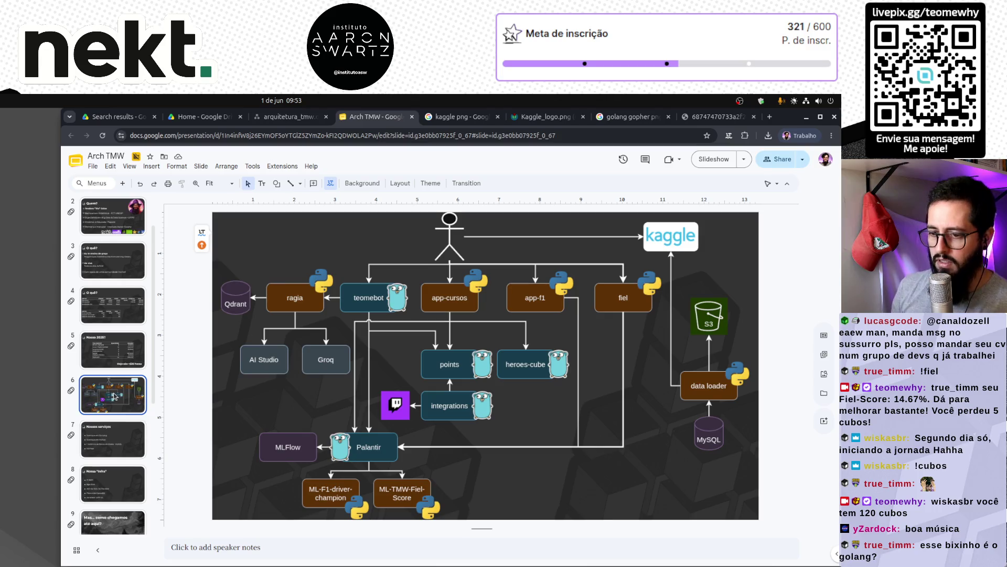
pyautogui.scroll(-5, 114, 396)
# Flip between slide 11 and slide 12, ending on Sistema de pontos.
pyautogui.click(113, 378)
pyautogui.click(125, 429)
pyautogui.press('Up')
pyautogui.press('Down')
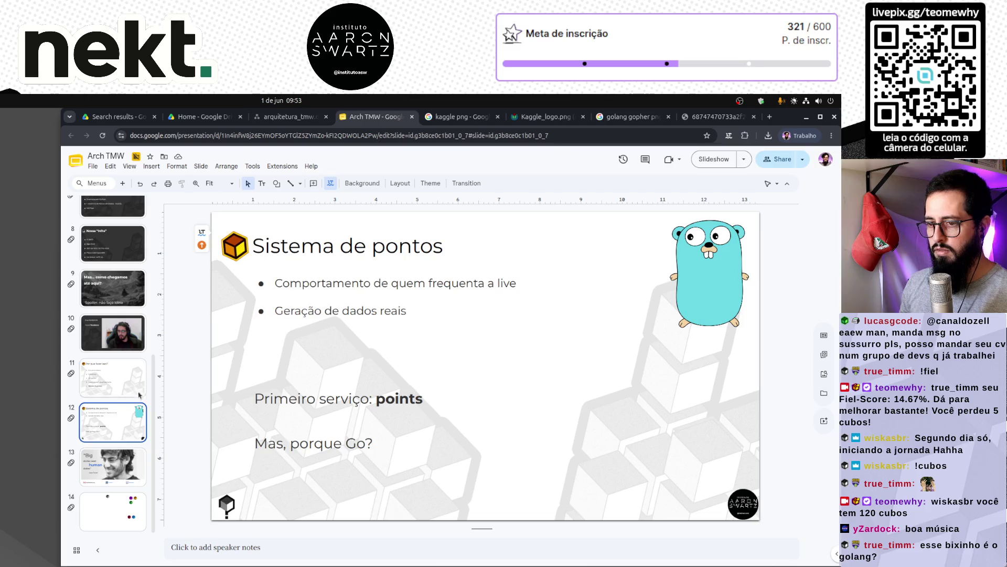
pyautogui.press('Up')
pyautogui.press('Down')
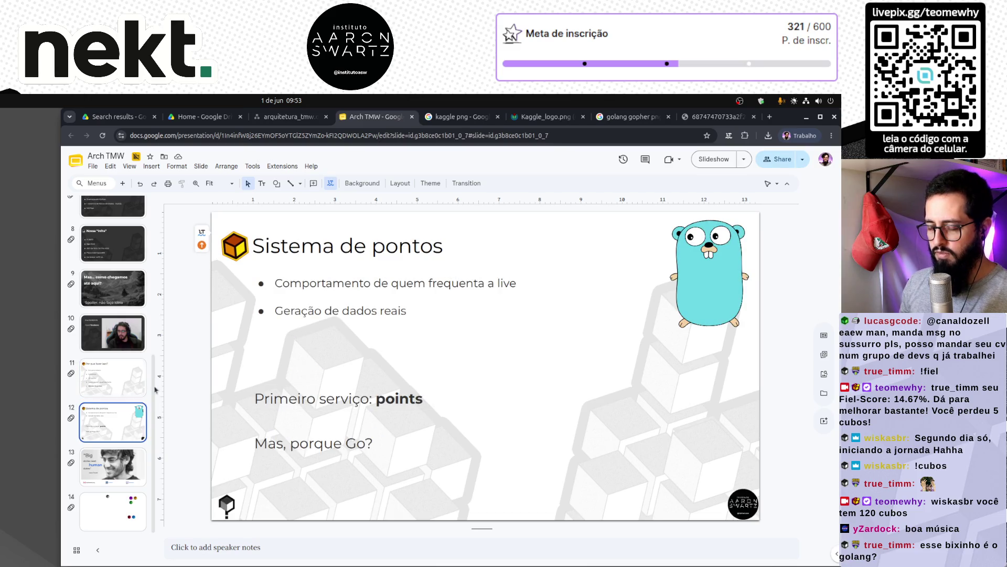
pyautogui.press('Up')
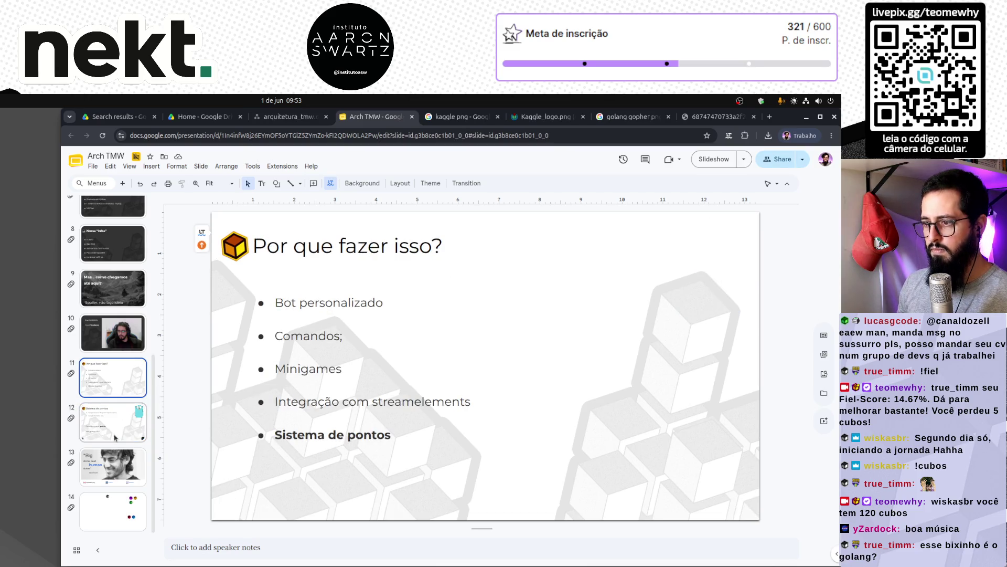
pyautogui.press('Down')
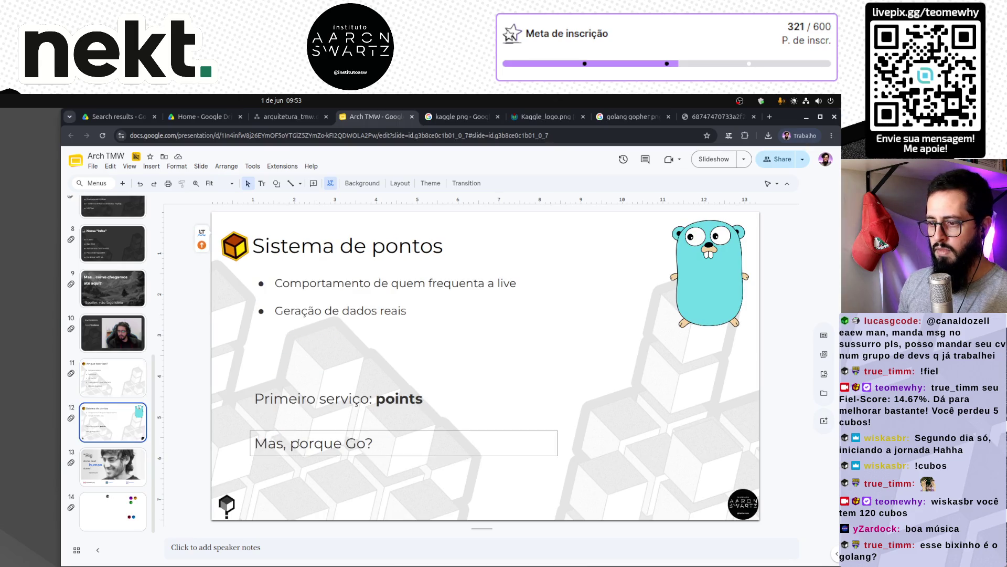
# Change the line to read 'Primeiros serviços: teomebot e points'.
pyautogui.doubleClick(338, 399)
pyautogui.click(315, 399)
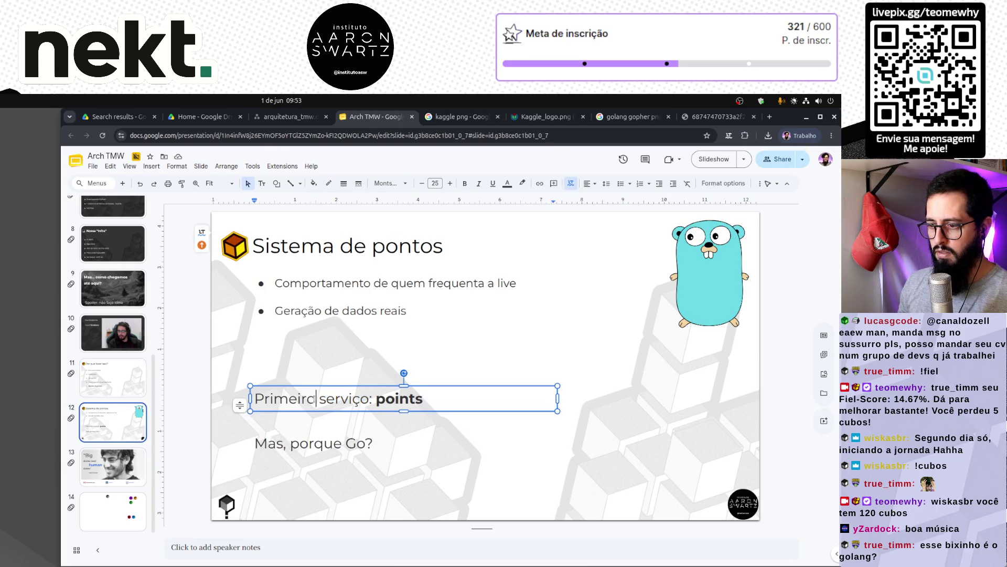
pyautogui.write('s')
pyautogui.hotkey('ctrl', 'Right')
pyautogui.press('Delete')
pyautogui.write('s: teomebot e')
# Make the word teomebot bold and finish editing the text box.
pyautogui.hotkey('ctrl', 'Left')
pyautogui.hotkey('ctrl', 'Left')
pyautogui.hotkey('ctrl', 'shift', 'Right')
pyautogui.hotkey('ctrl', 'b')
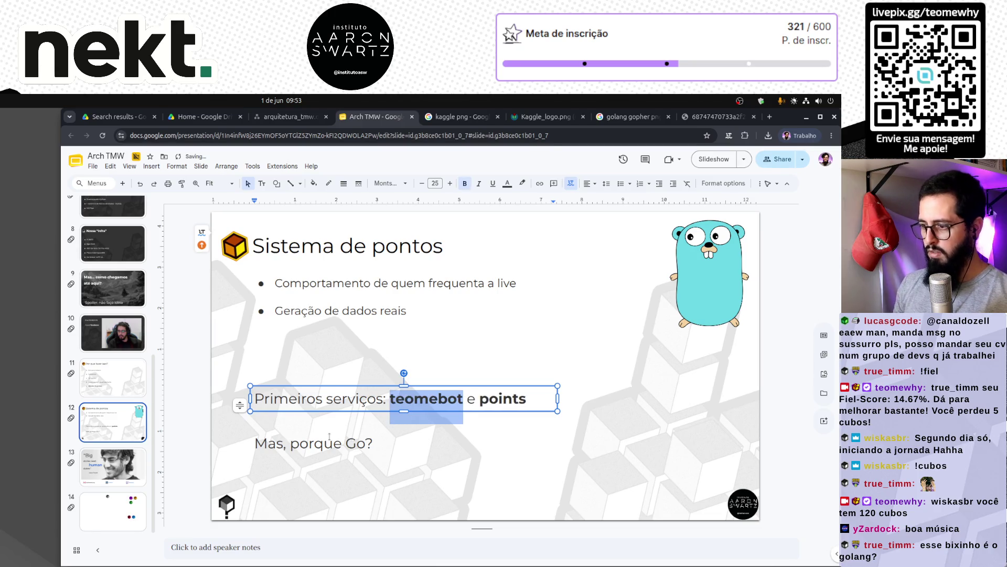
pyautogui.press('End')
pyautogui.click(487, 480)
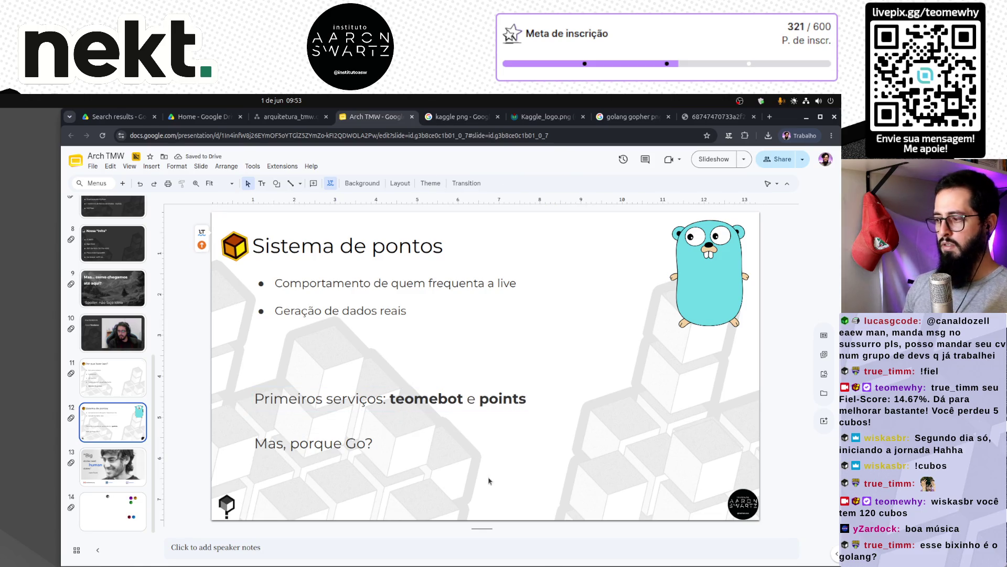
# Go to slide 6 with the architecture diagram.
pyautogui.scroll(2, 107, 315)
pyautogui.scroll(3, 108, 314)
pyautogui.click(112, 417)
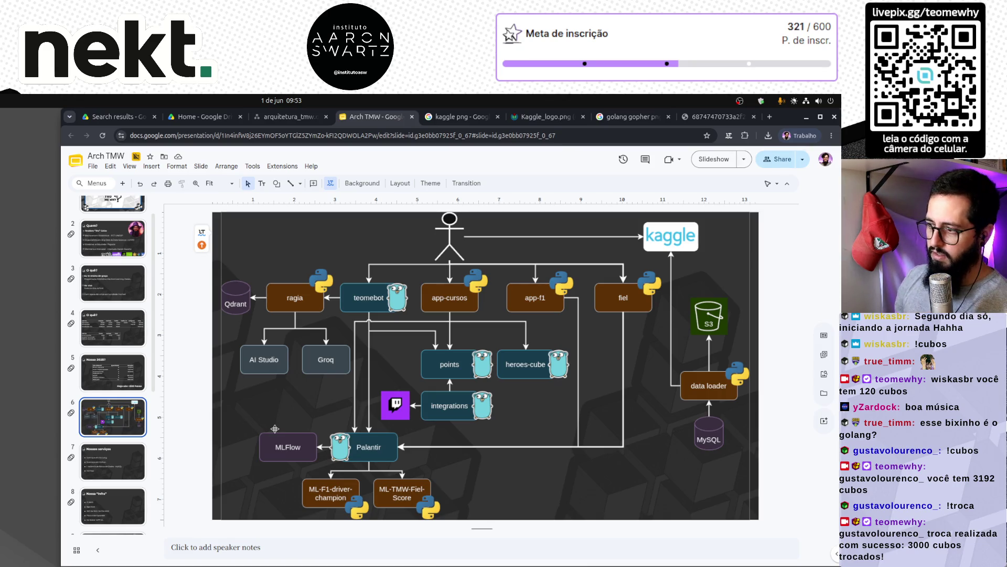
# Replace 'Sistema de' with 'Twitch e' in slide 12's title.
pyautogui.scroll(-5, 117, 431)
pyautogui.click(116, 429)
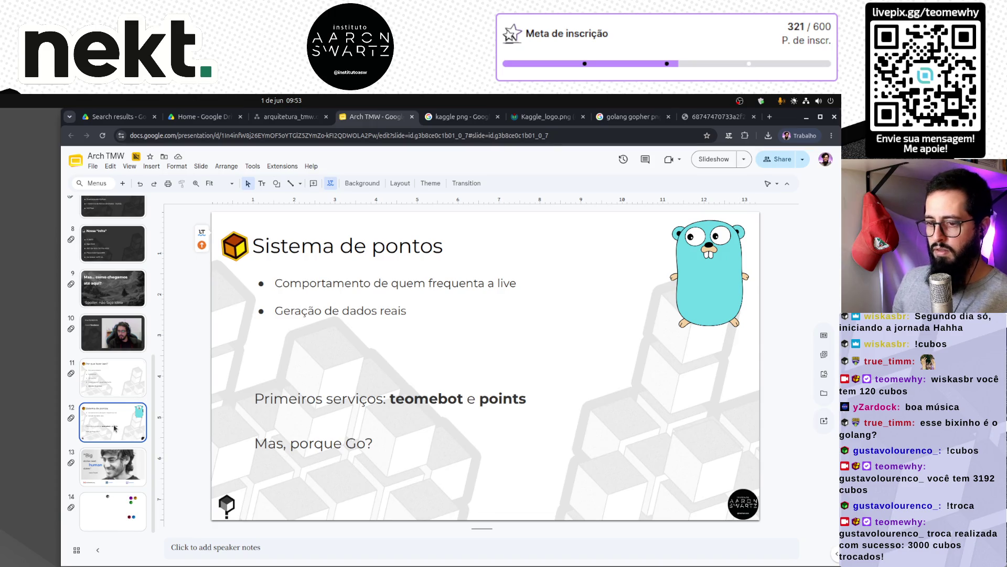
pyautogui.click(332, 242)
pyautogui.click(307, 239)
pyautogui.doubleClick(308, 240)
pyautogui.click(307, 240)
pyautogui.click(307, 242)
pyautogui.doubleClick(306, 242)
pyautogui.write('Twitch')
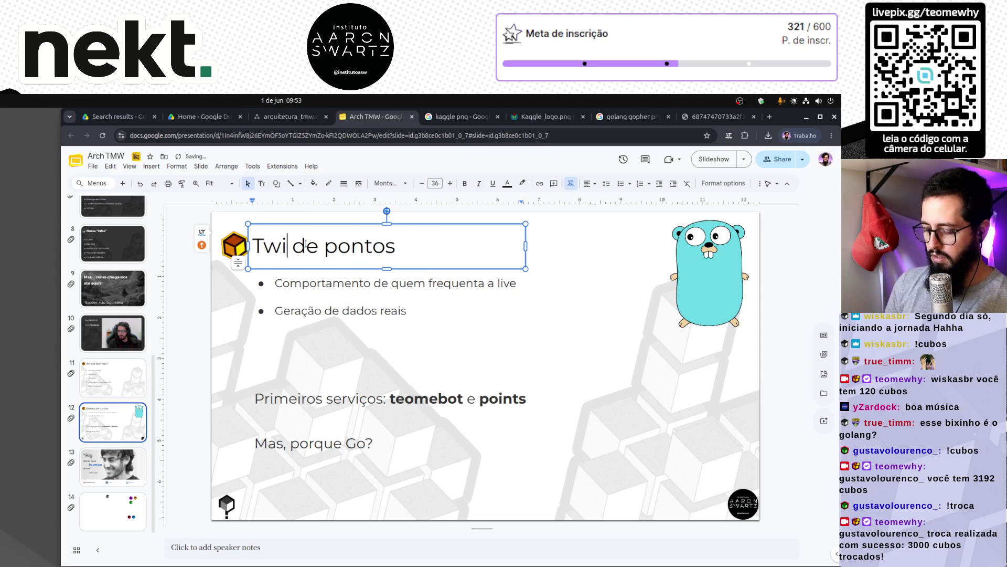
pyautogui.press('Right')
pyautogui.press('Right')
pyautogui.press('BackSpace')
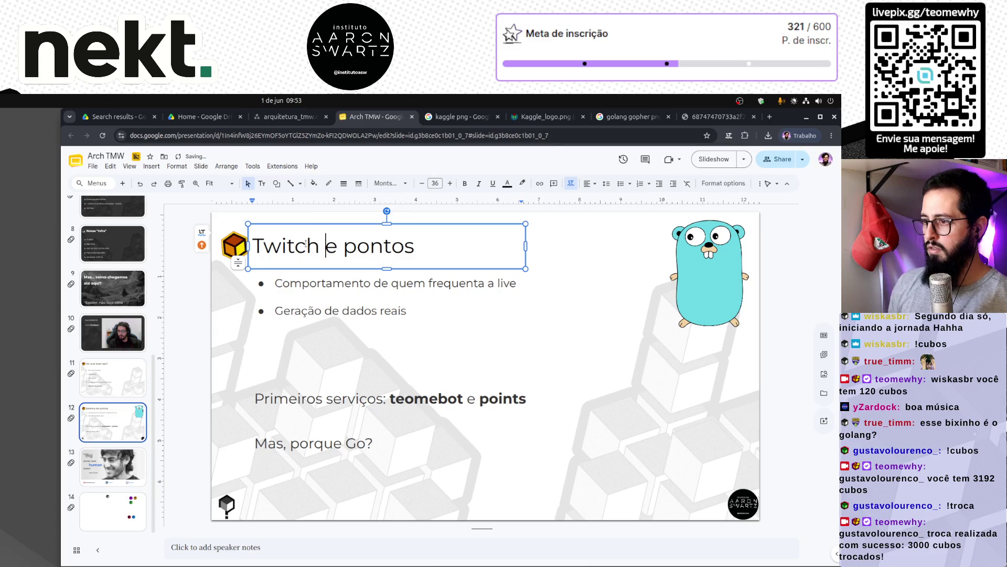
pyautogui.click(314, 350)
# Capitalise Pontos so the title reads 'Twitch e Pontos'.
pyautogui.click(354, 246)
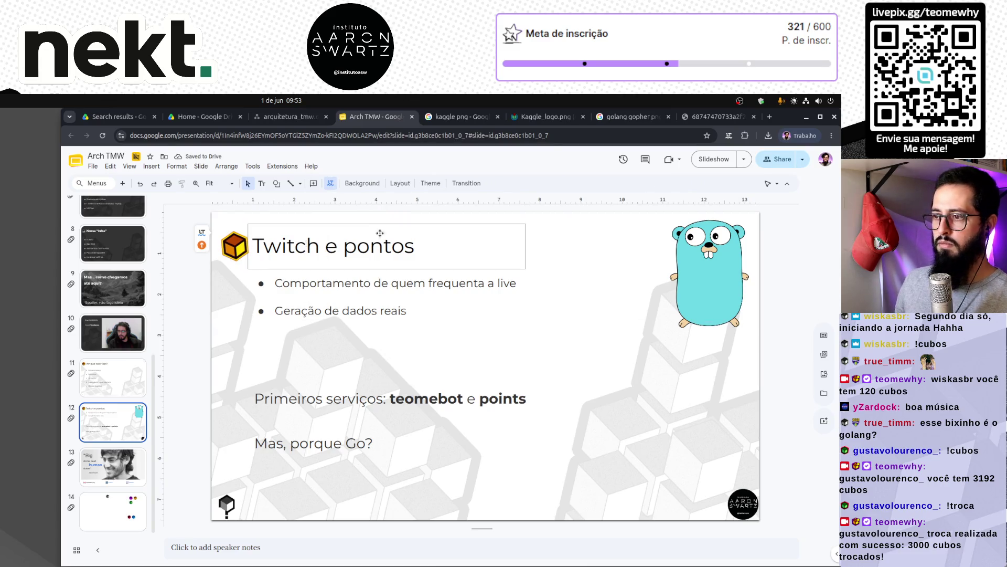
pyautogui.click(354, 245)
pyautogui.press('BackSpace')
pyautogui.write('P')
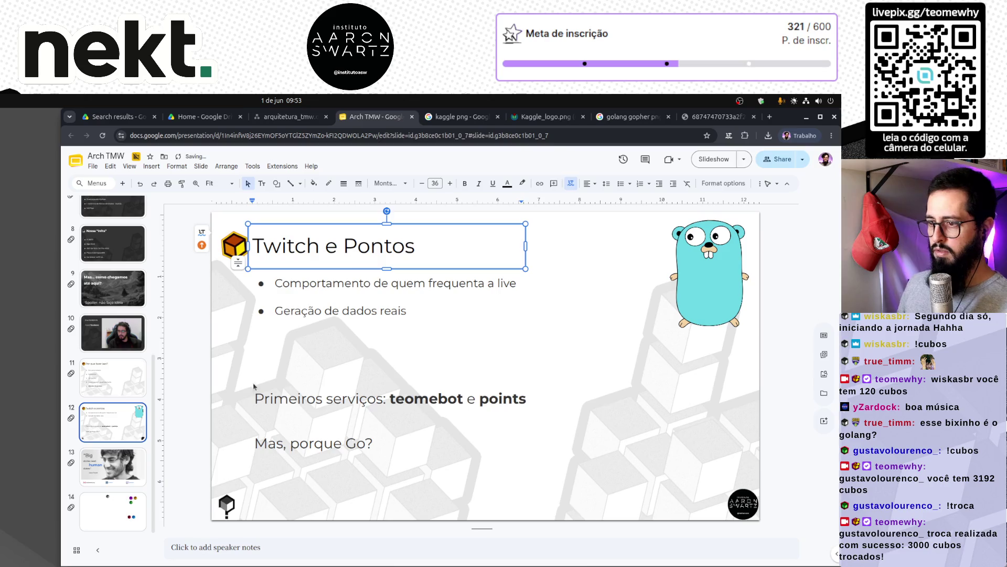
pyautogui.click(255, 360)
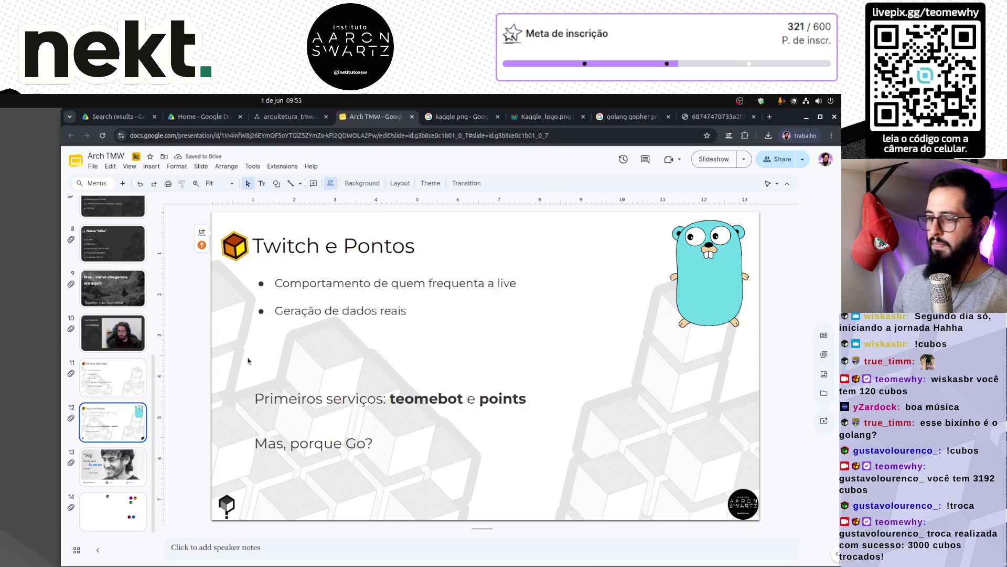
pyautogui.click(114, 391)
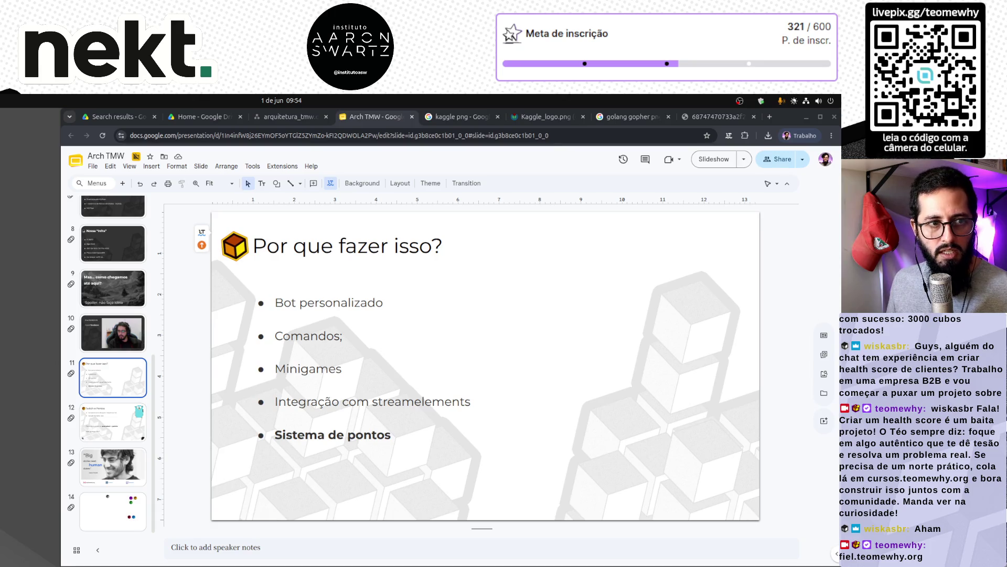
pyautogui.moveTo(0, 255)
pyautogui.mouseDown()
pyautogui.moveTo(45, 255)
pyautogui.moveTo(335, 170)
pyautogui.mouseUp()
pyautogui.scroll(-5, 392, 400)
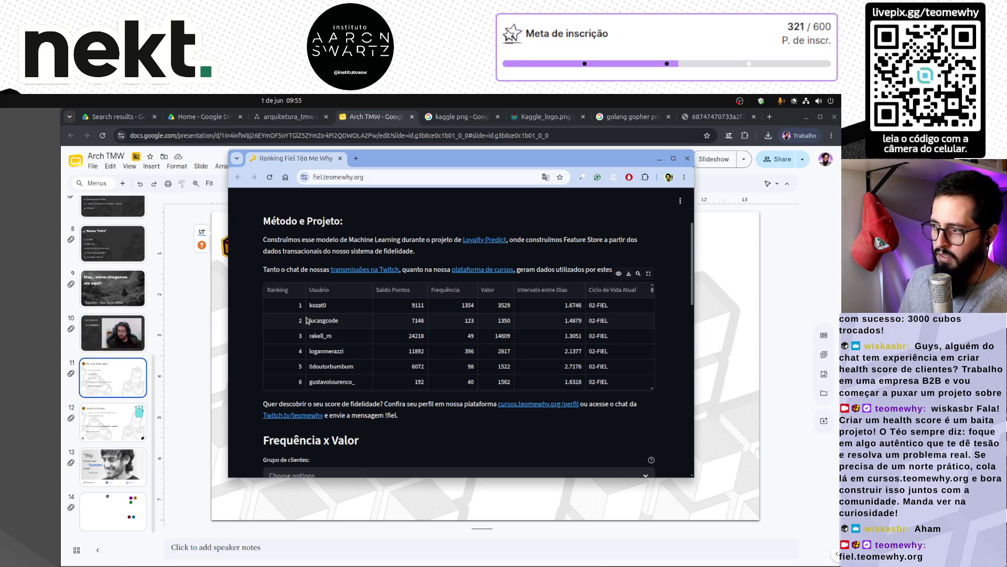
pyautogui.scroll(-12, 405, 349)
pyautogui.scroll(-2, 257, 439)
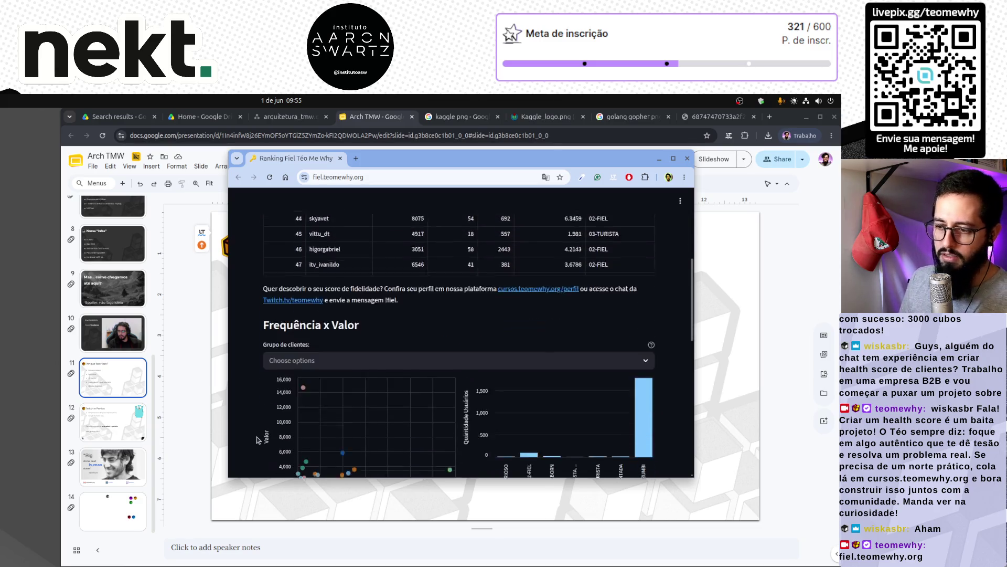
pyautogui.scroll(-2, 258, 440)
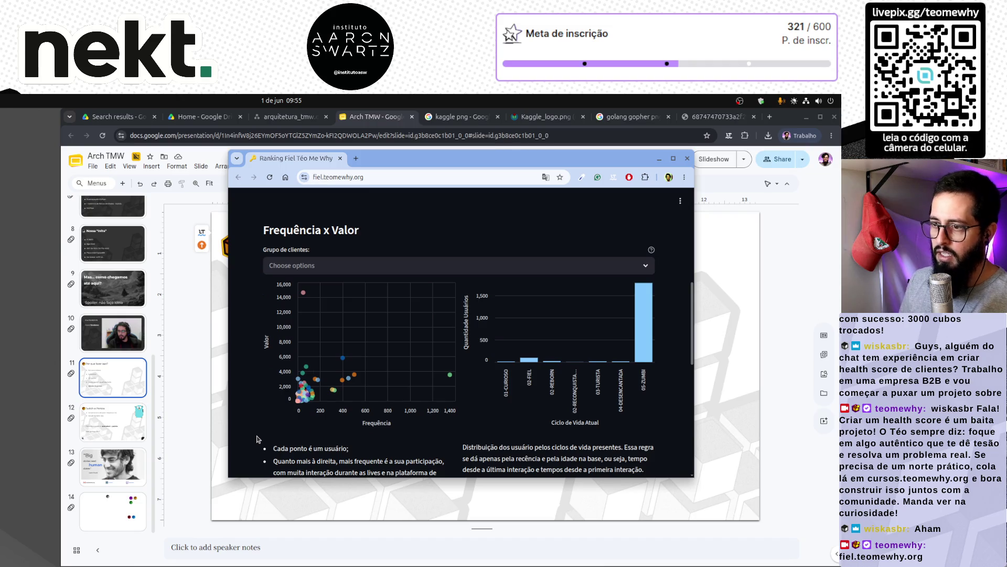
pyautogui.moveTo(264, 231); pyautogui.dragTo(358, 231)
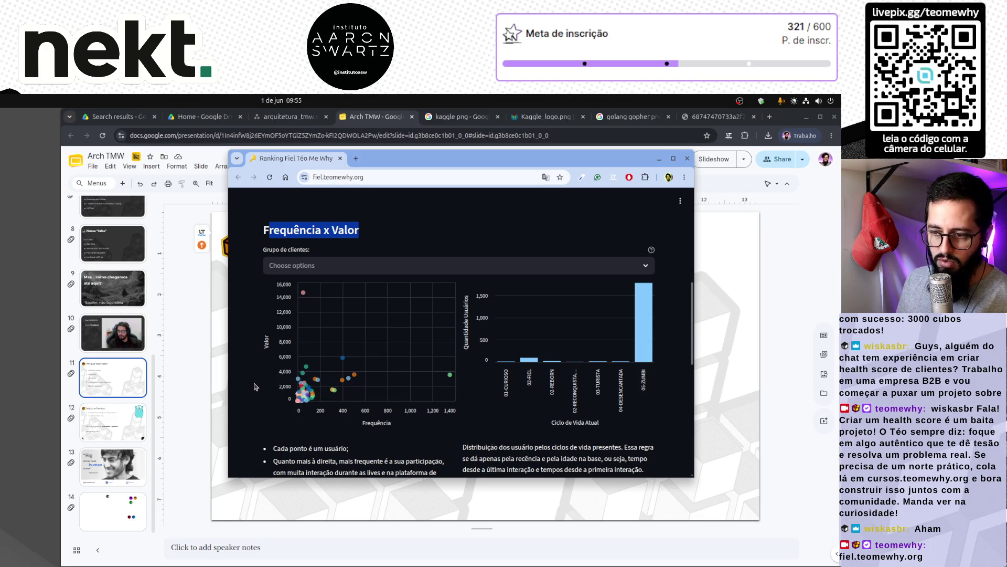
pyautogui.scroll(-5, 254, 386)
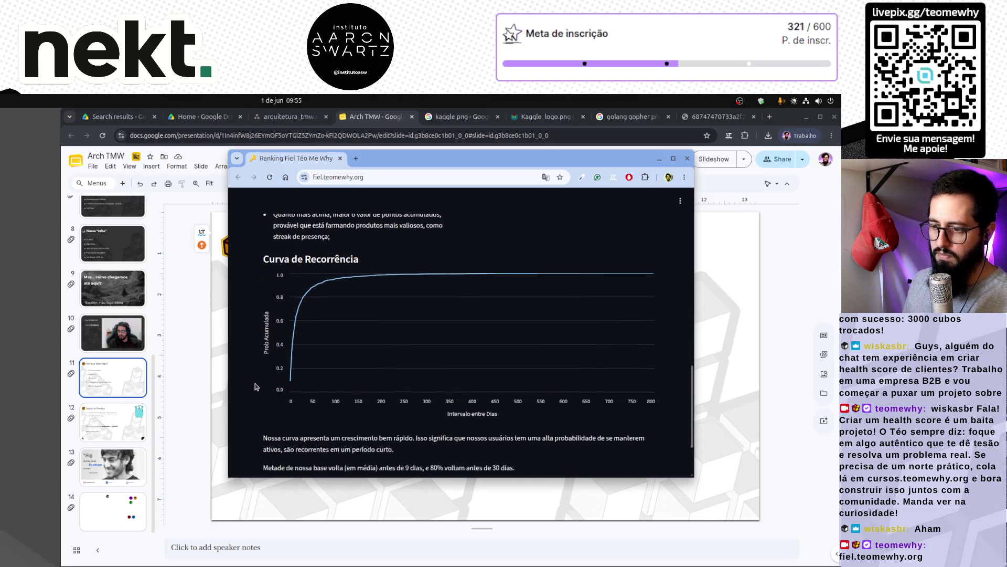
pyautogui.scroll(-2, 255, 386)
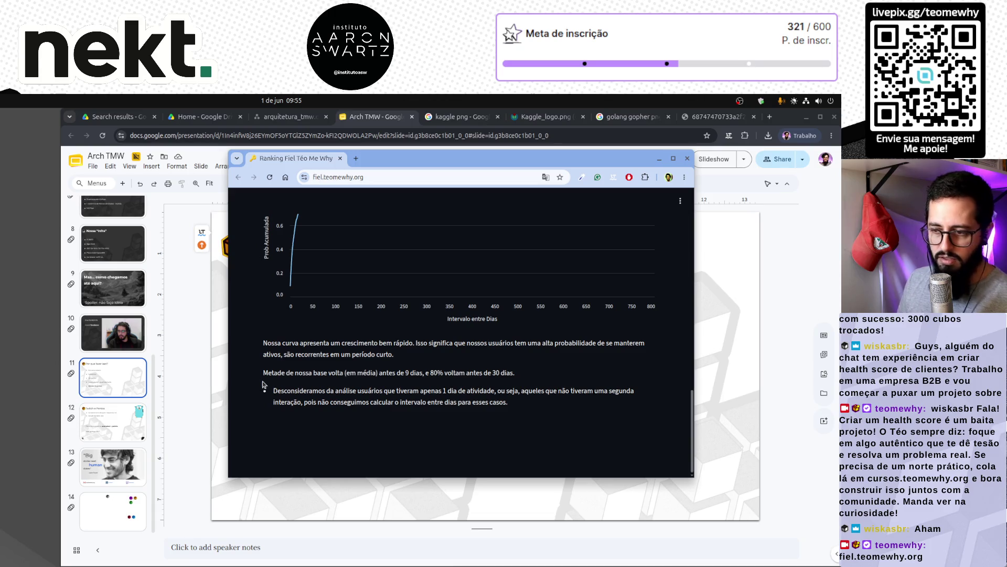
pyautogui.click(204, 421)
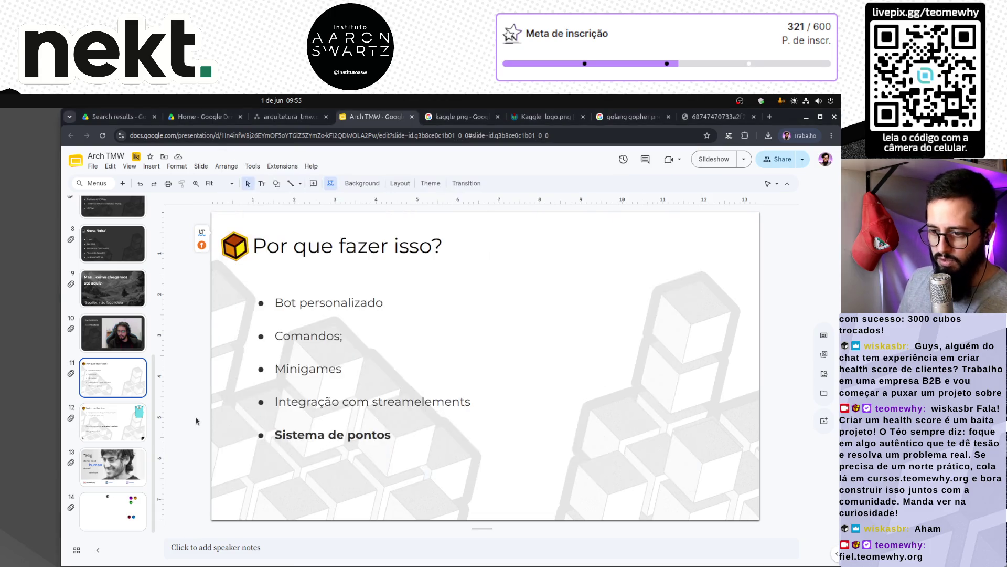
# On slide 12, end both existing bullets with semicolons.
pyautogui.click(119, 422)
pyautogui.click(120, 373)
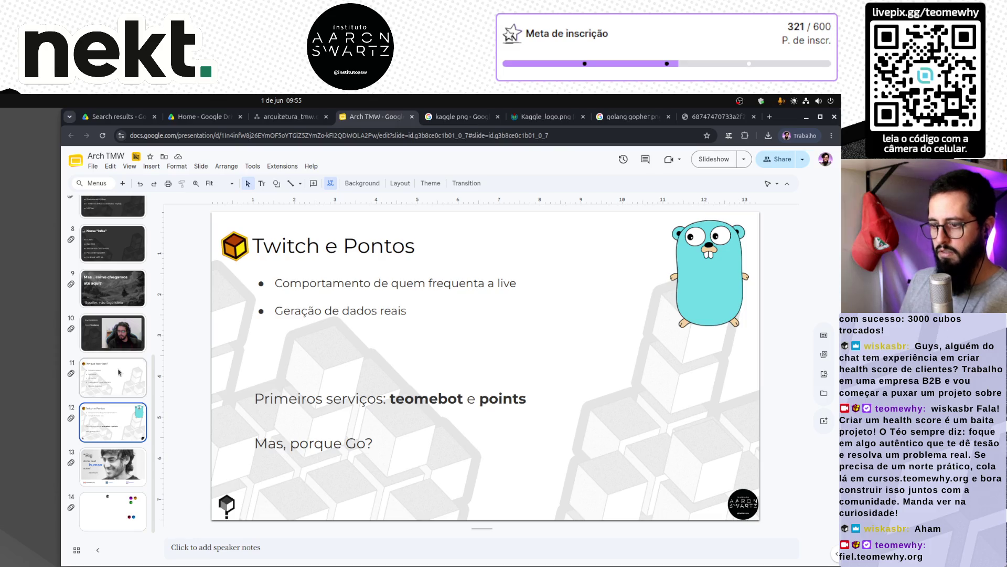
pyautogui.click(125, 413)
pyautogui.click(516, 283)
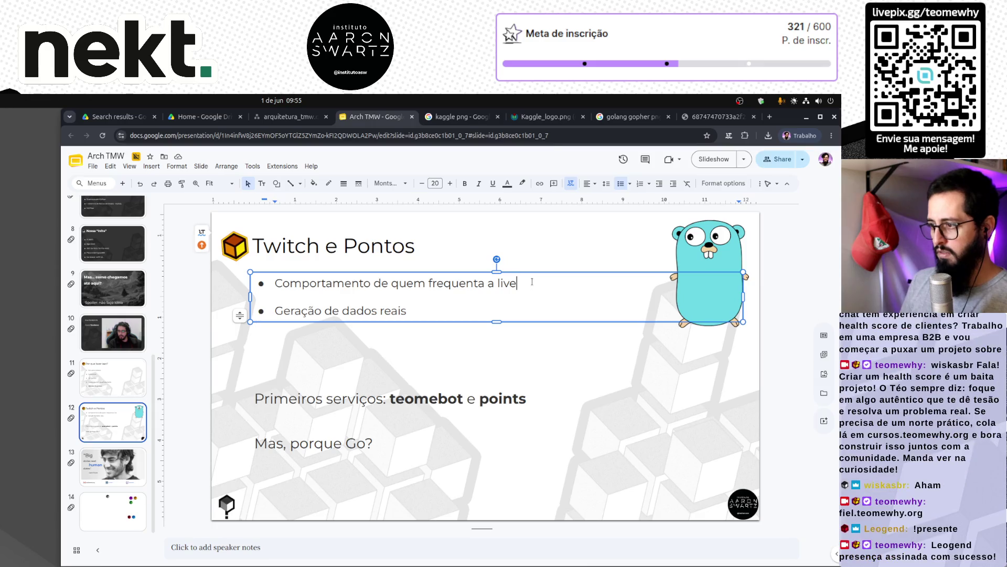
pyautogui.write(';')
pyautogui.press('Down')
pyautogui.write(';')
# Add a third bullet reading 'Criar Análises e Modelos de ML;'.
pyautogui.press('Return')
pyautogui.write('Usar dados ')
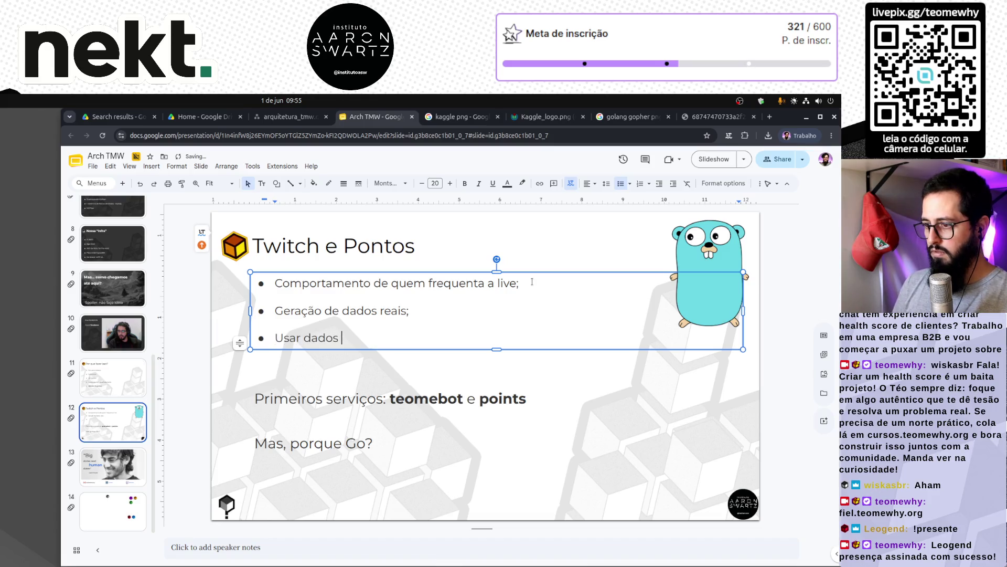
pyautogui.write('reais')
pyautogui.press('BackSpace')
pyautogui.press('BackSpace')
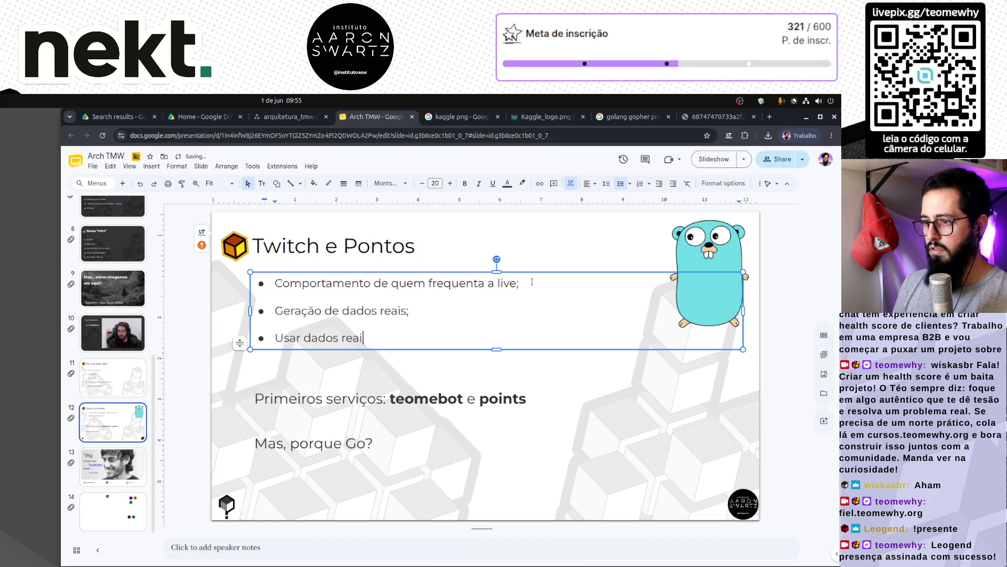
pyautogui.press('BackSpace')
pyautogui.press('BackSpace')
pyautogui.press('BackSpace')
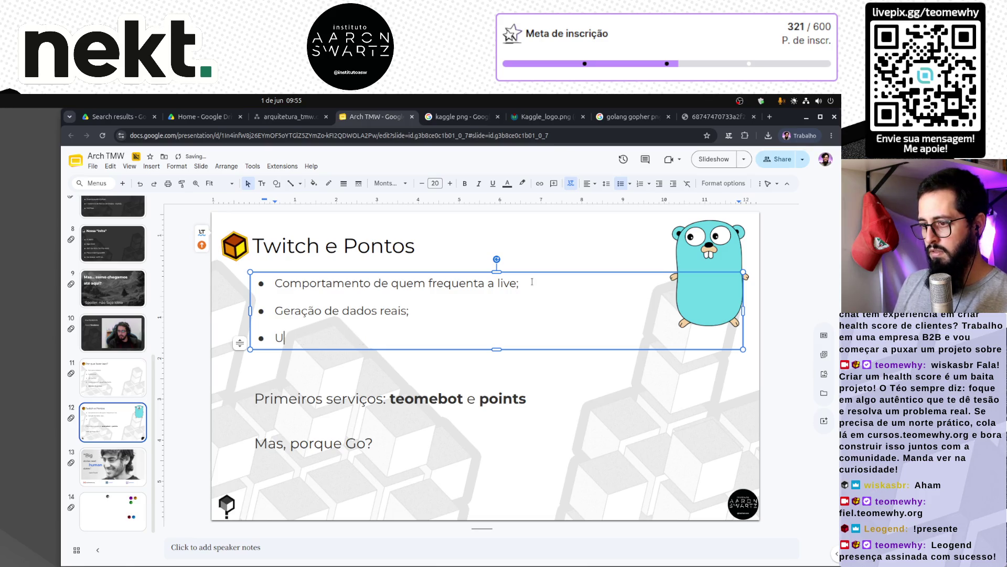
pyautogui.write('Criar')
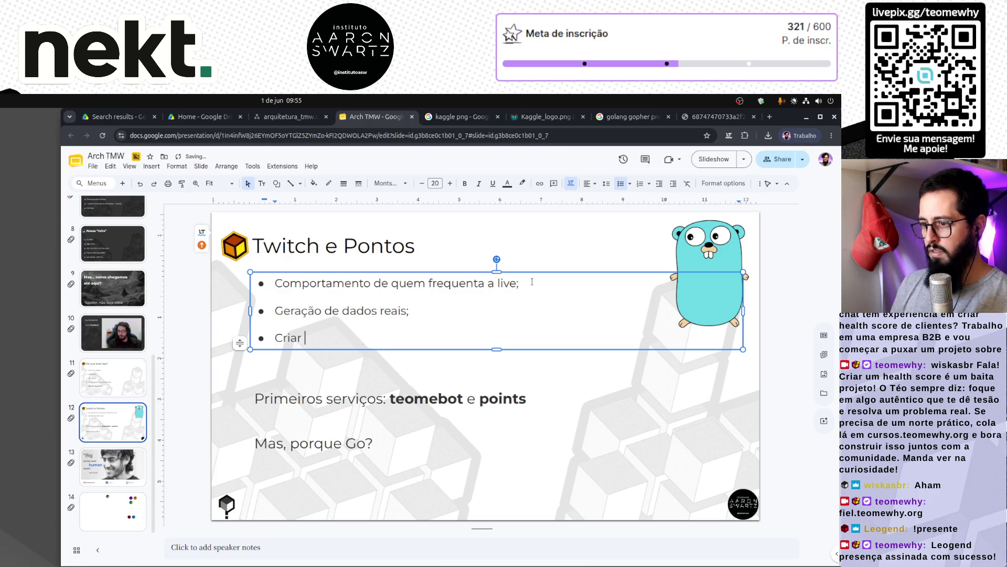
pyautogui.write(' An')
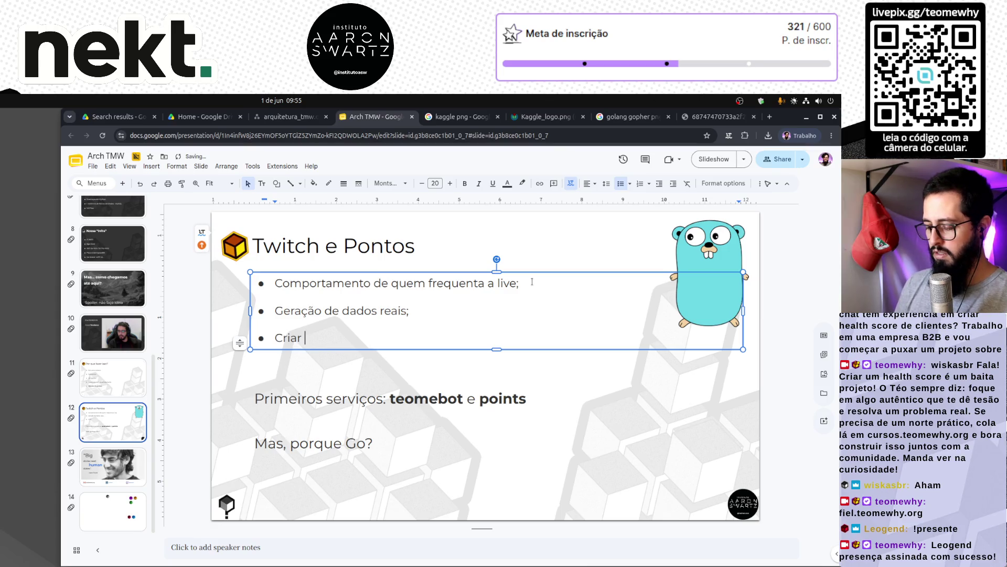
pyautogui.write('álises e m')
pyautogui.press('BackSpace')
pyautogui.write('Modelos de ML')
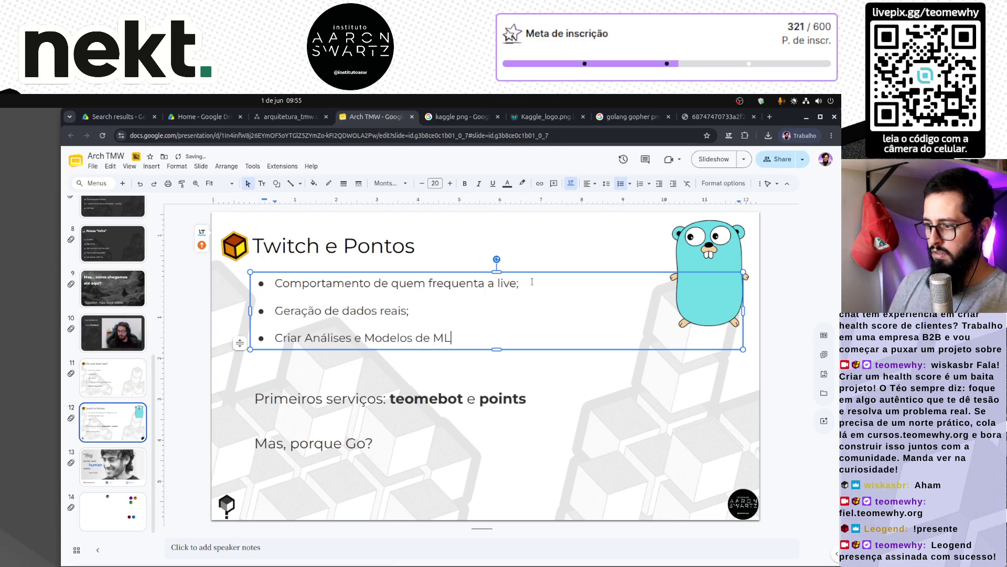
pyautogui.write(';')
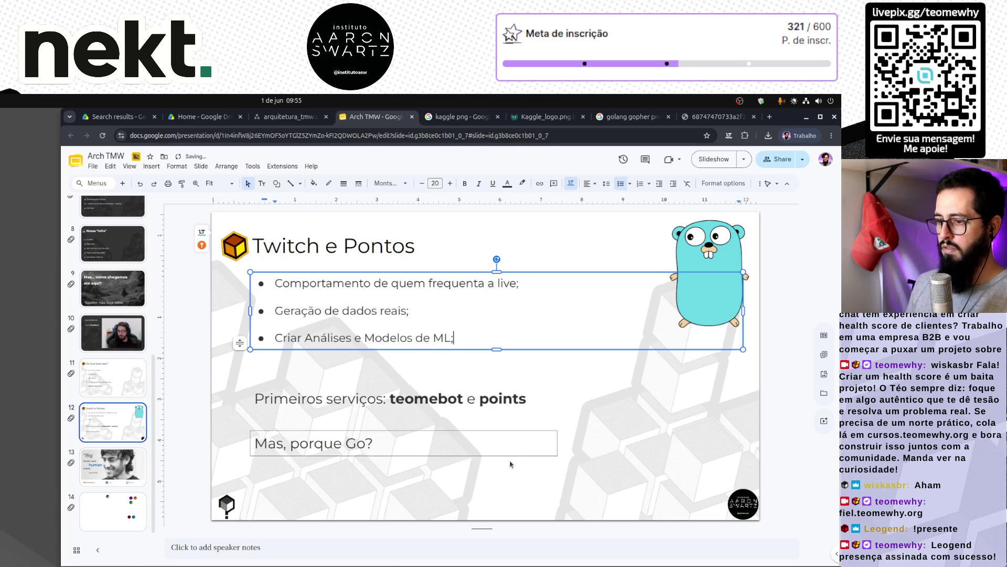
pyautogui.click(509, 470)
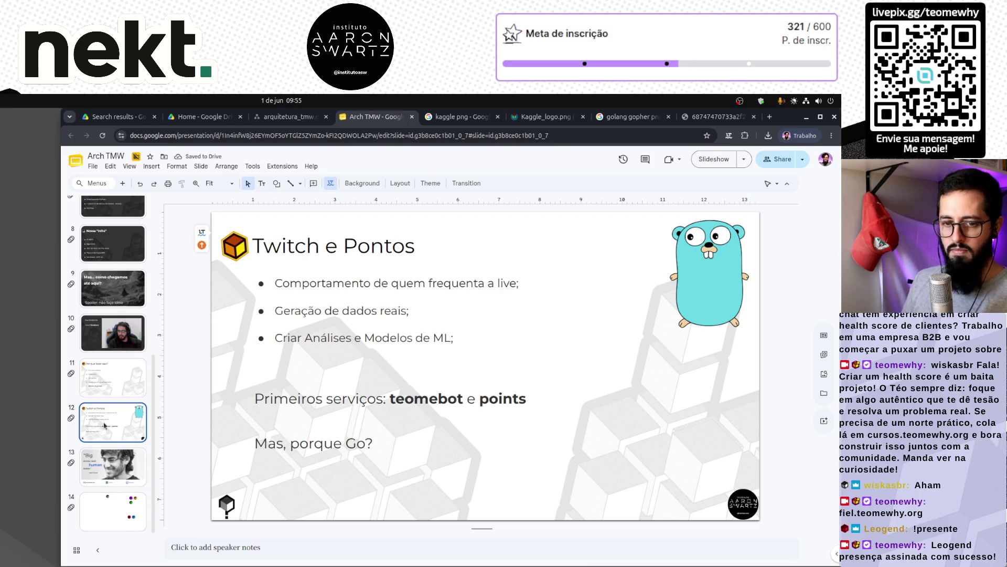
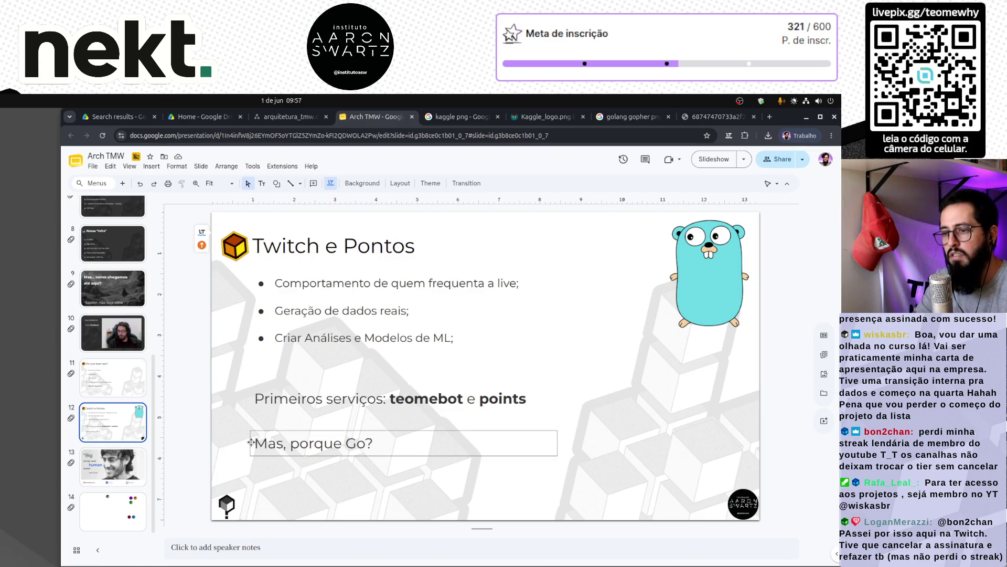
# Duplicate slide 12, 'Twitch e Pontos', so its copy becomes slide 13.
pyautogui.click(119, 394)
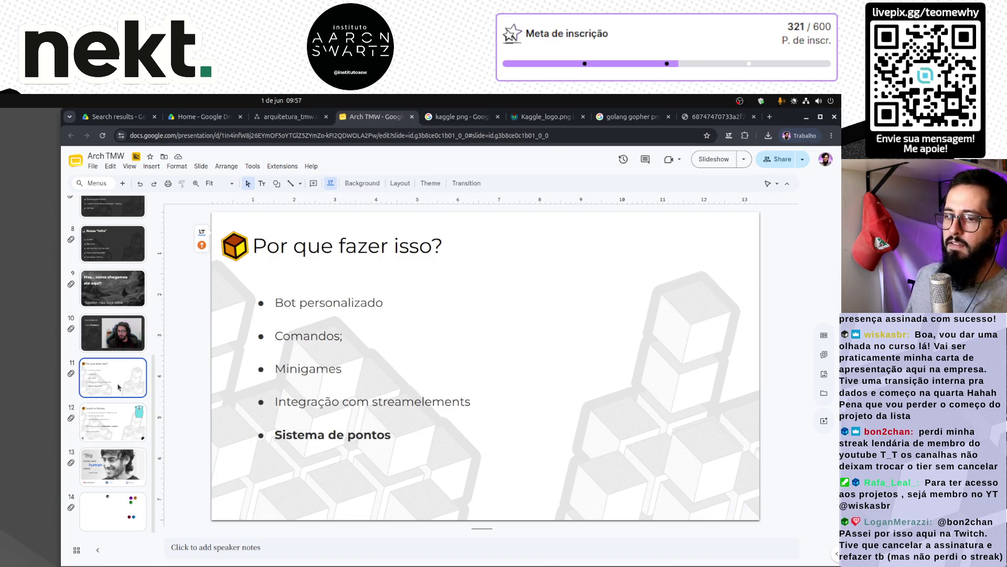
pyautogui.click(121, 425)
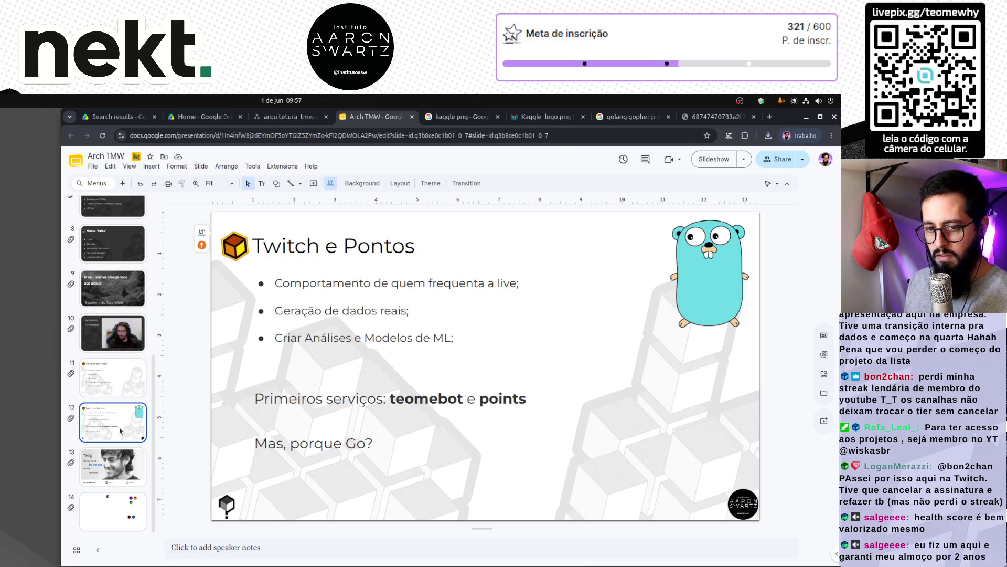
pyautogui.hotkey('ctrl', 'd')
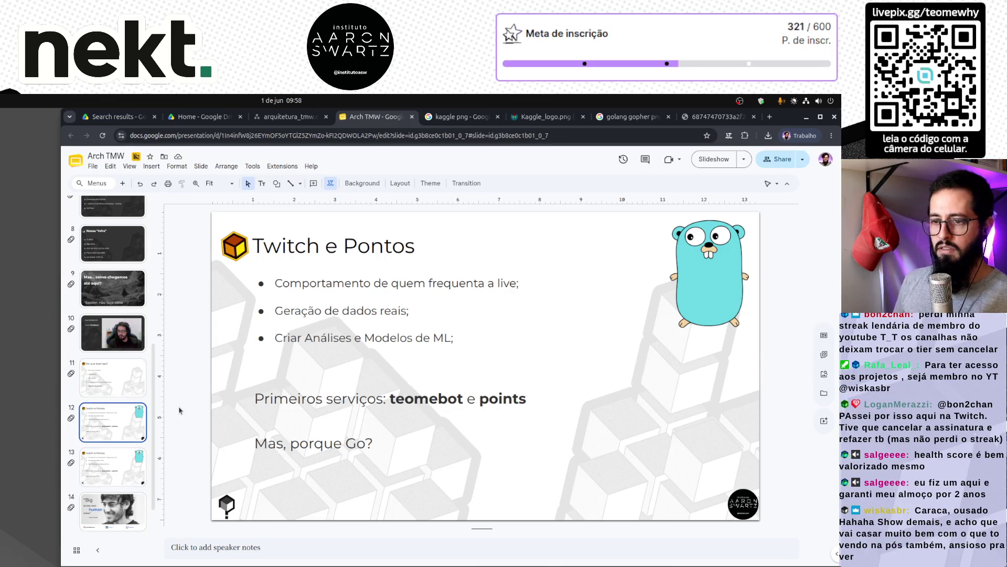
pyautogui.press('Down')
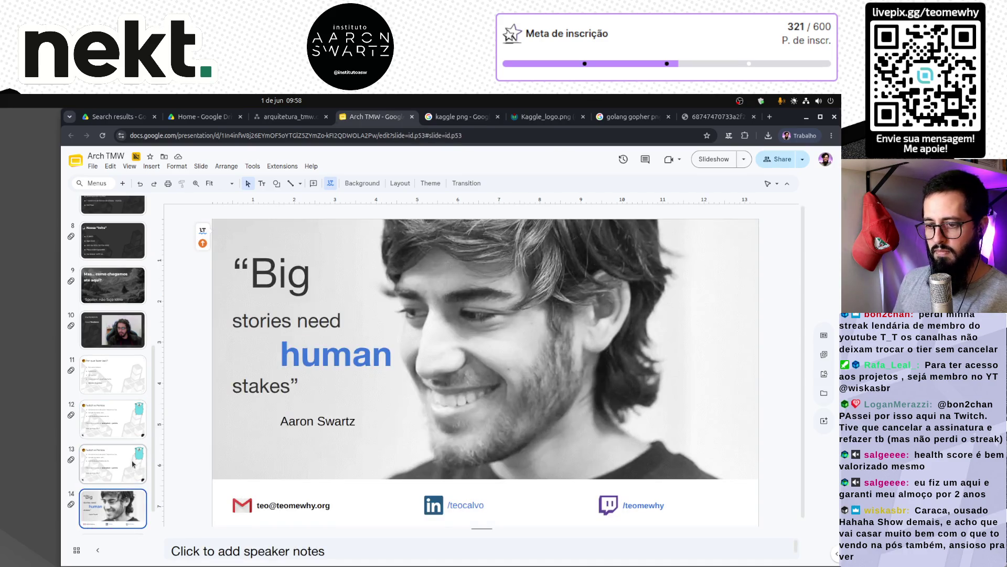
# On slide 13, rewrite the services line as 'teomebot, points e integrations'.
pyautogui.press('Up')
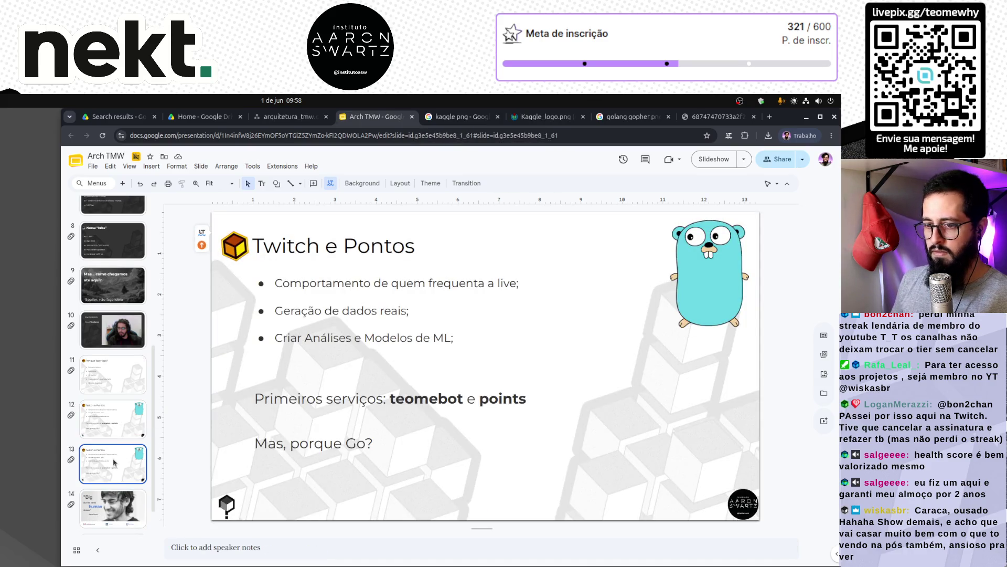
pyautogui.tripleClick(331, 246)
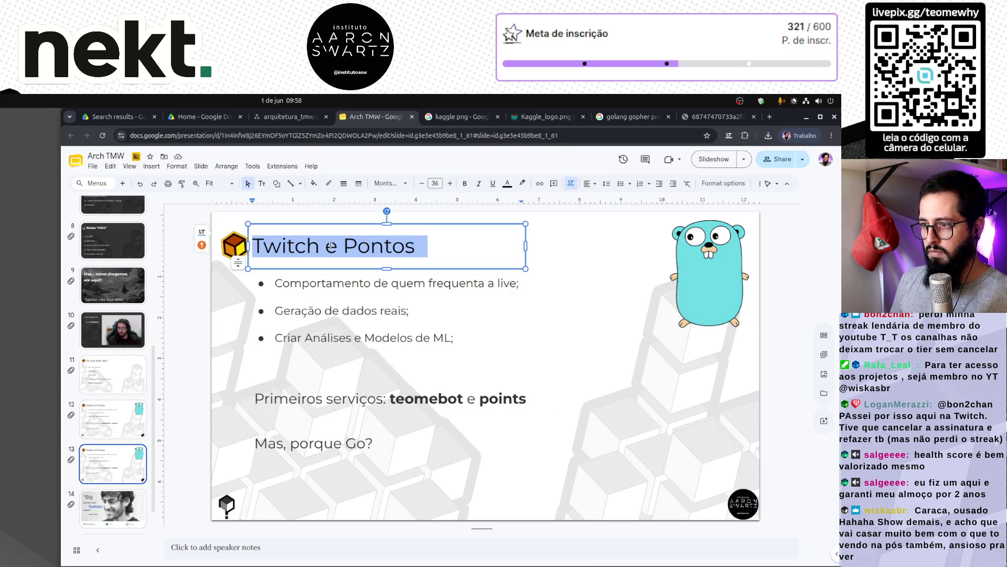
pyautogui.click(332, 247)
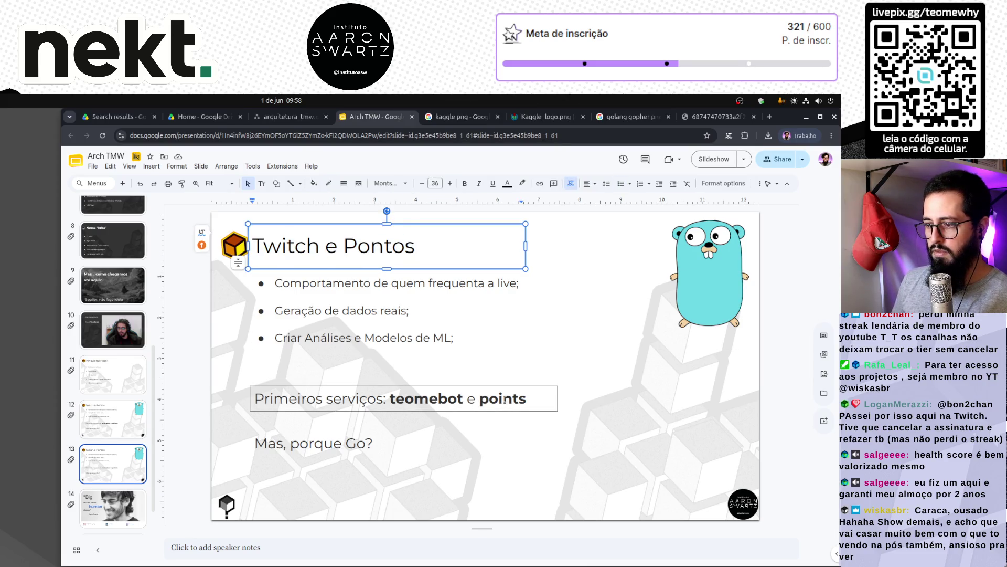
pyautogui.click(472, 399)
pyautogui.press('BackSpace')
pyautogui.press('BackSpace')
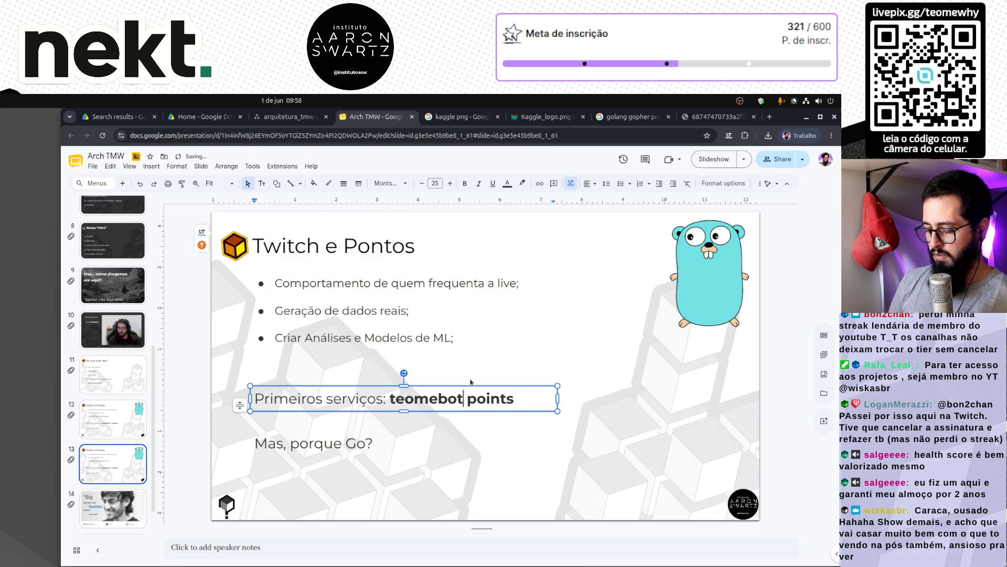
pyautogui.write(', points e inte')
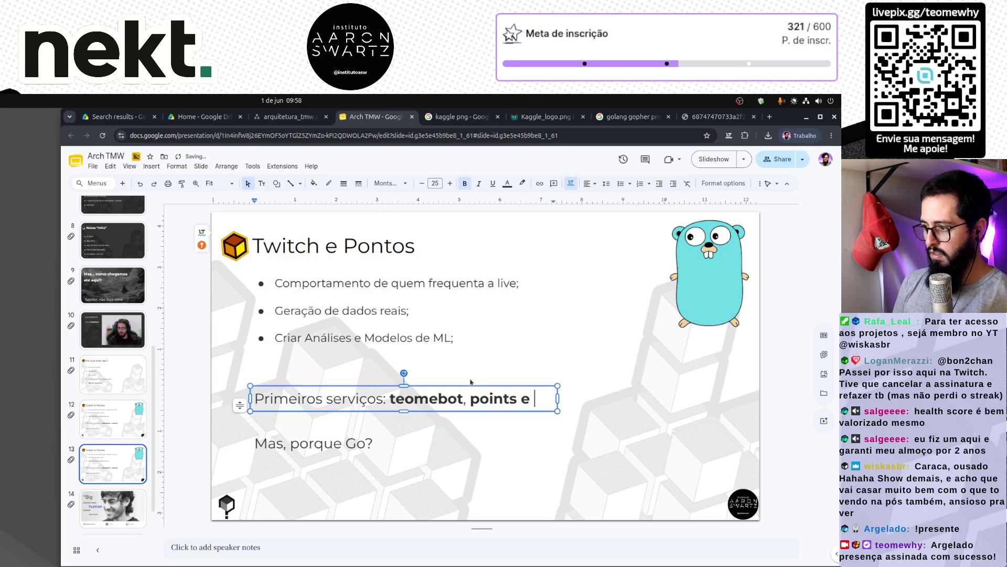
pyautogui.write('grations')
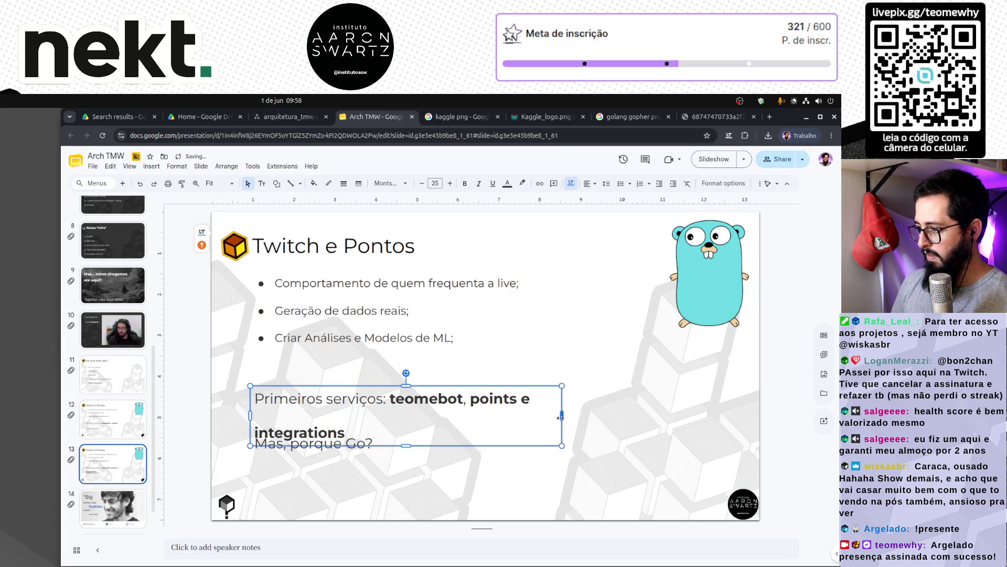
pyautogui.press('Escape')
# Remove the bold from the 'e' before 'integrations'.
pyautogui.moveTo(533, 399); pyautogui.dragTo(514, 397)
pyautogui.hotkey('ctrl', 'b')
pyautogui.click(522, 442)
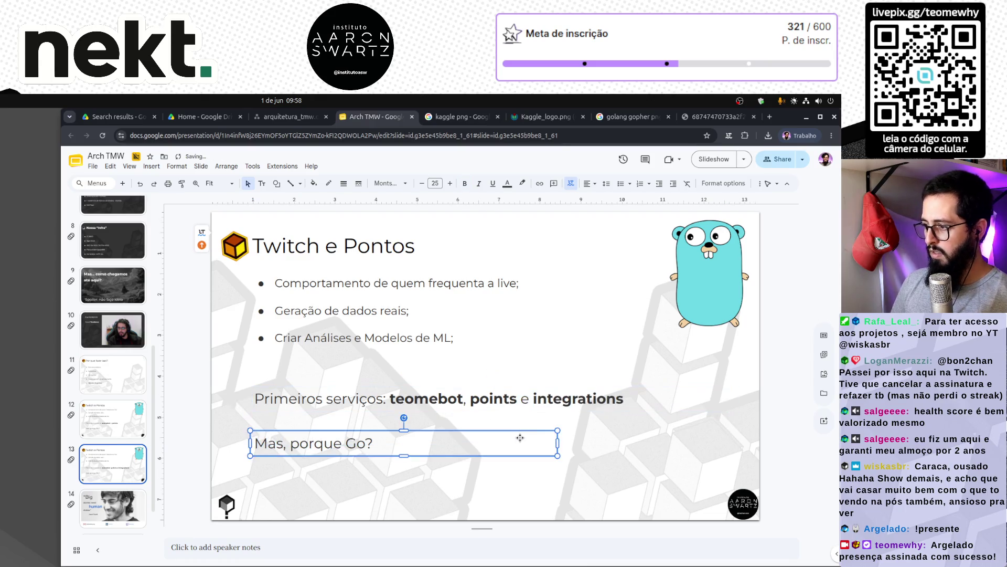
pyautogui.click(411, 498)
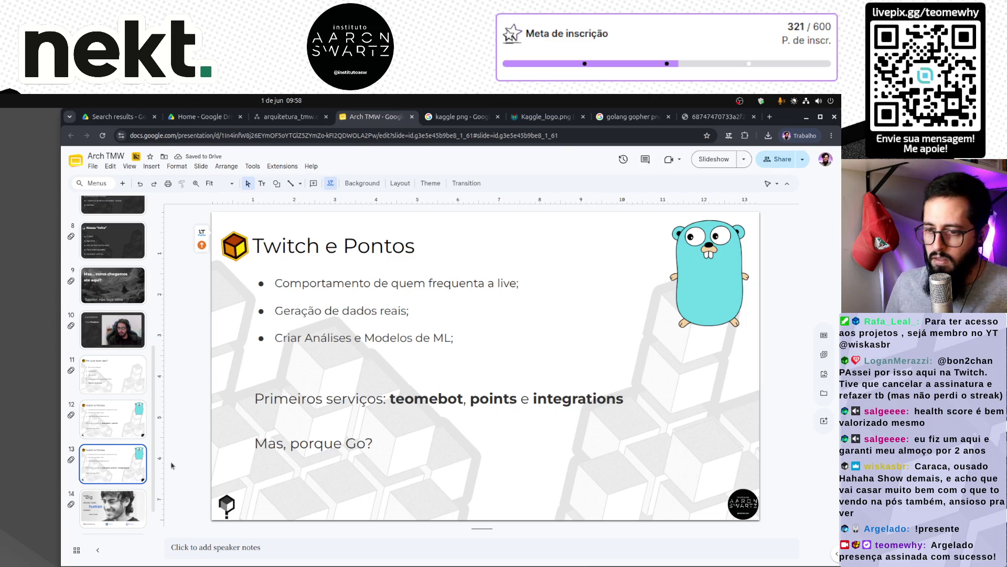
pyautogui.scroll(6, 123, 433)
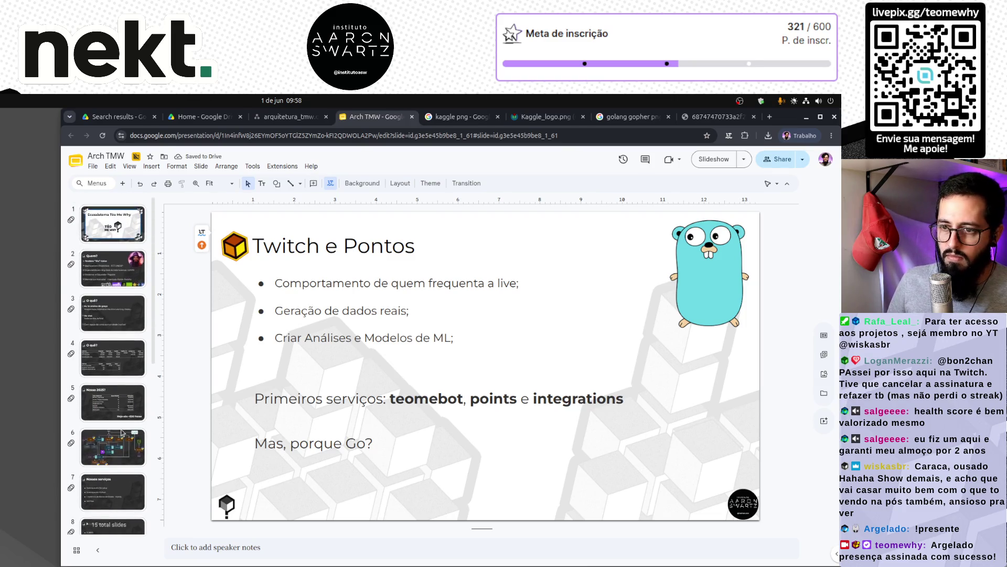
# Review the architecture diagram slide.
pyautogui.click(122, 433)
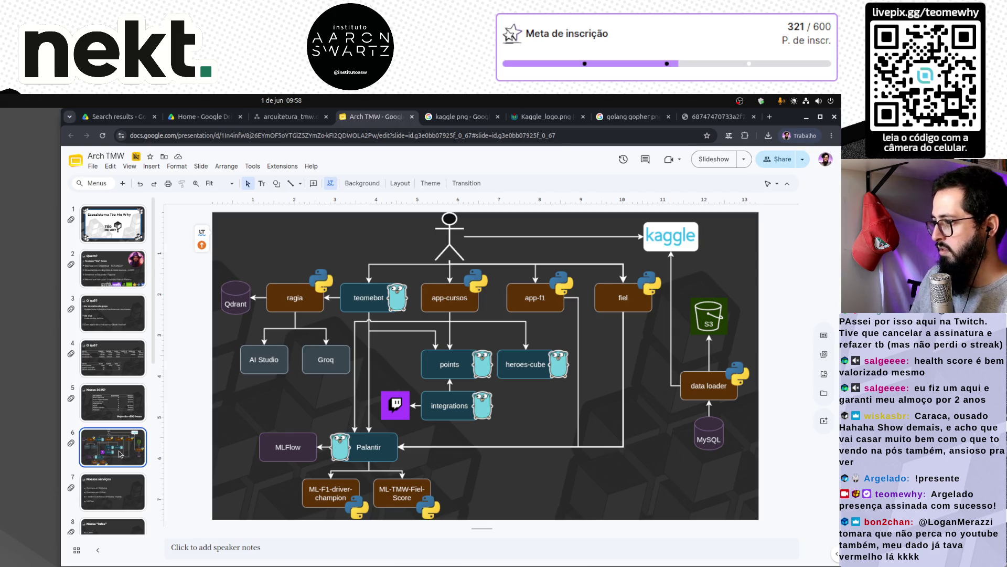
pyautogui.scroll(-3, 138, 465)
pyautogui.scroll(-2, 138, 465)
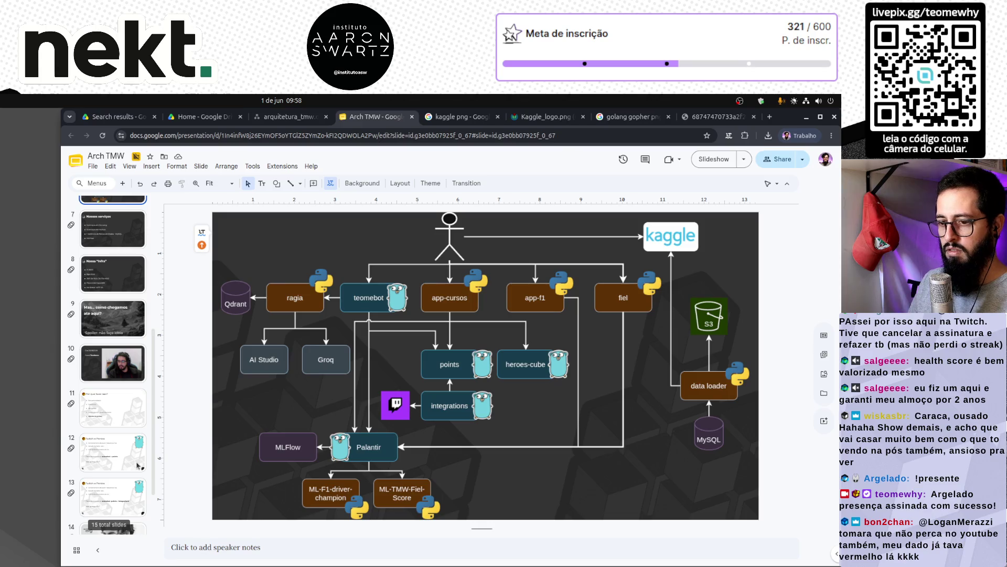
pyautogui.scroll(-2, 140, 465)
# Go back through the edited copy and 'Por que fazer isso?' to the original Twitch e Pontos slide.
pyautogui.click(115, 435)
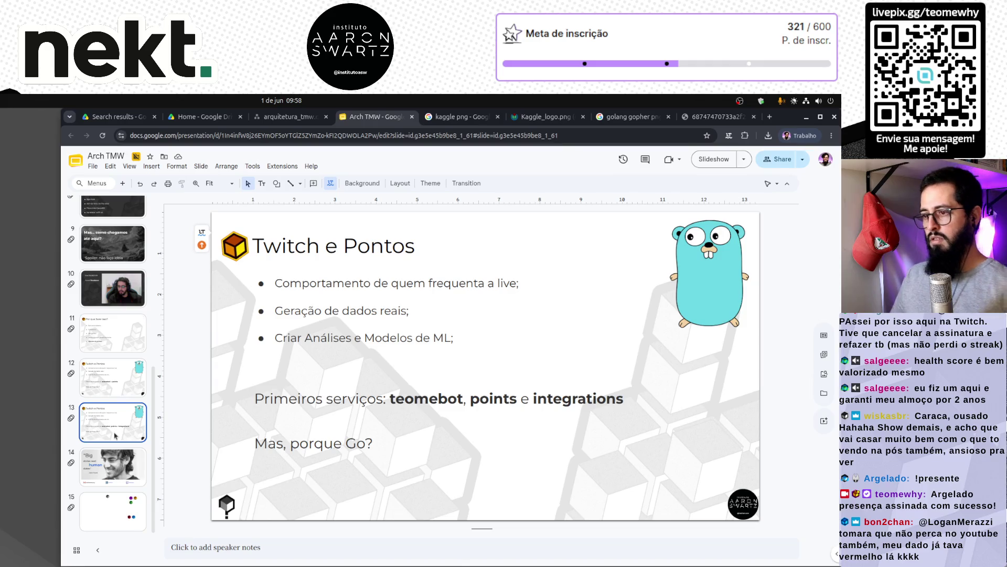
pyautogui.scroll(3, 109, 429)
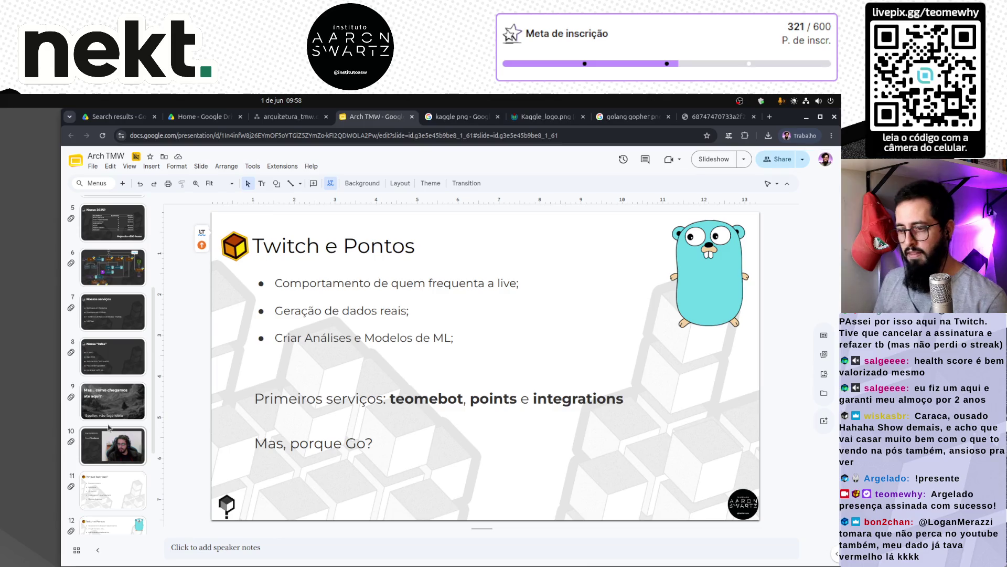
pyautogui.click(111, 485)
pyautogui.scroll(-3, 111, 485)
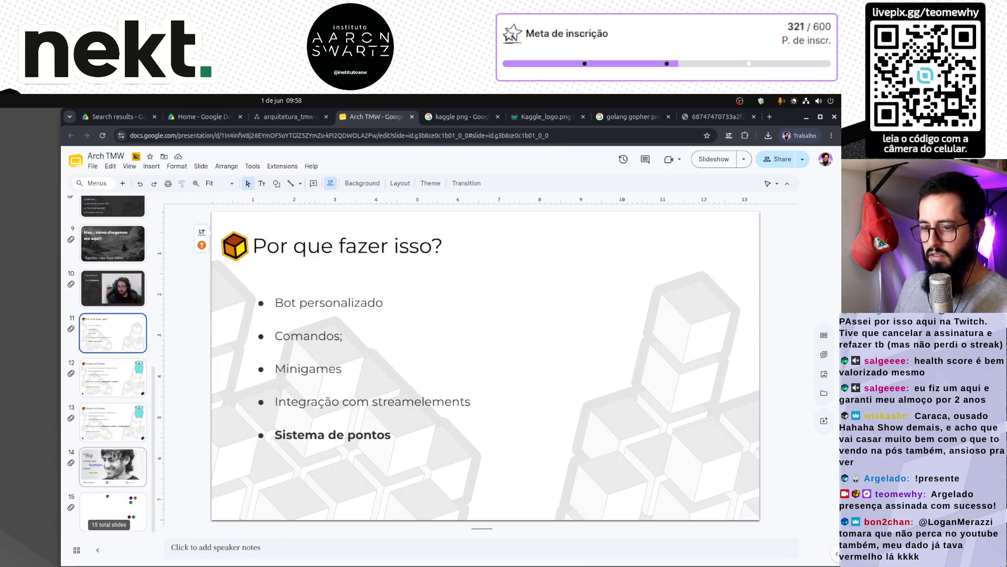
pyautogui.click(120, 387)
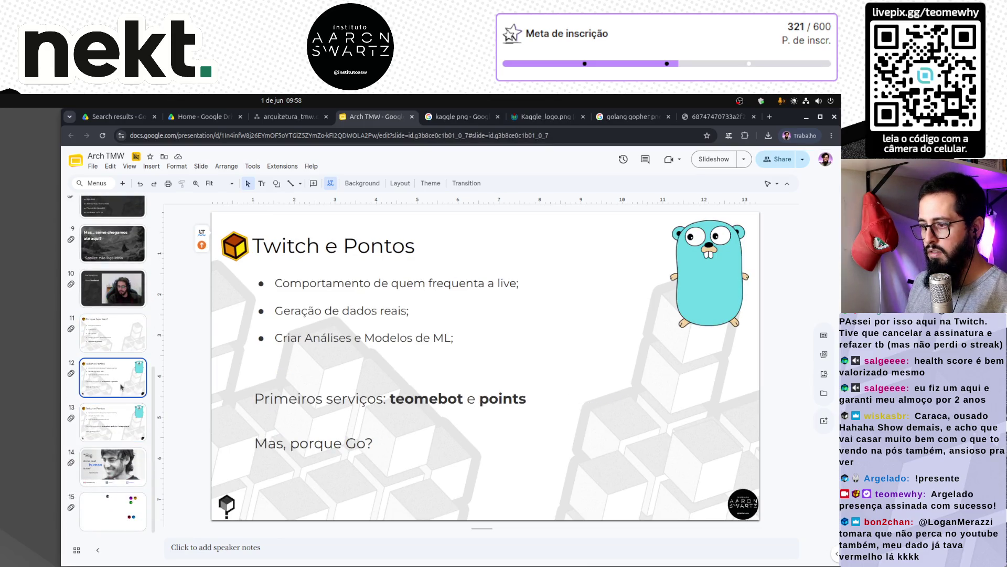
# On slide 13, append 'Porque tudo separado?' after 'Mas, porque Go?'.
pyautogui.click(131, 433)
pyautogui.click(393, 443)
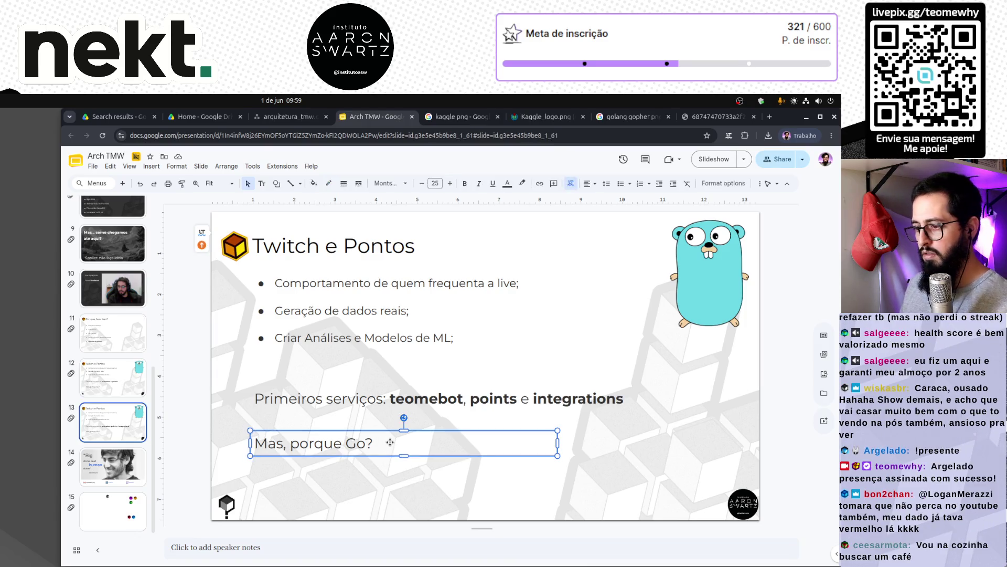
pyautogui.click(376, 443)
pyautogui.write('Porque tudo separad')
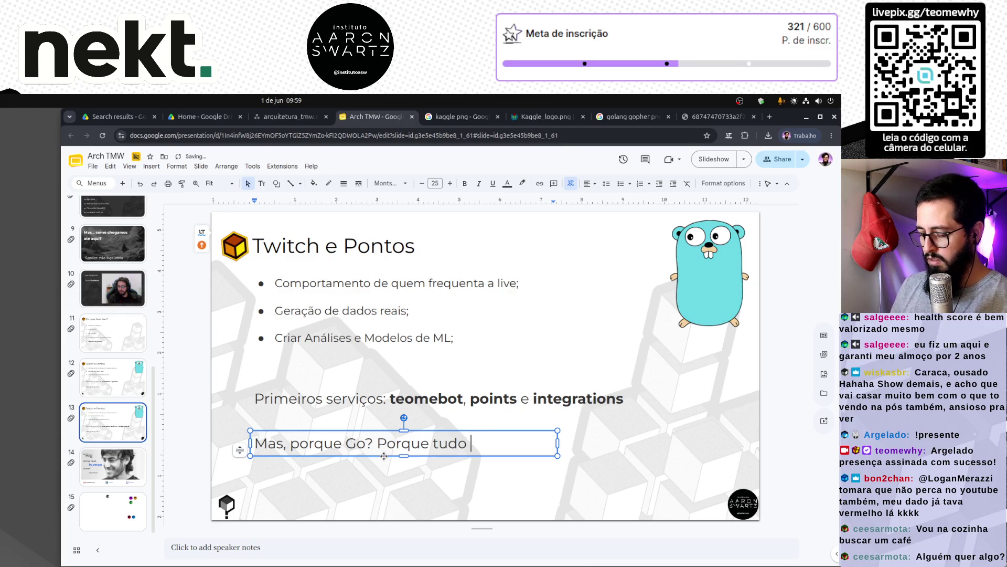
pyautogui.write('o?')
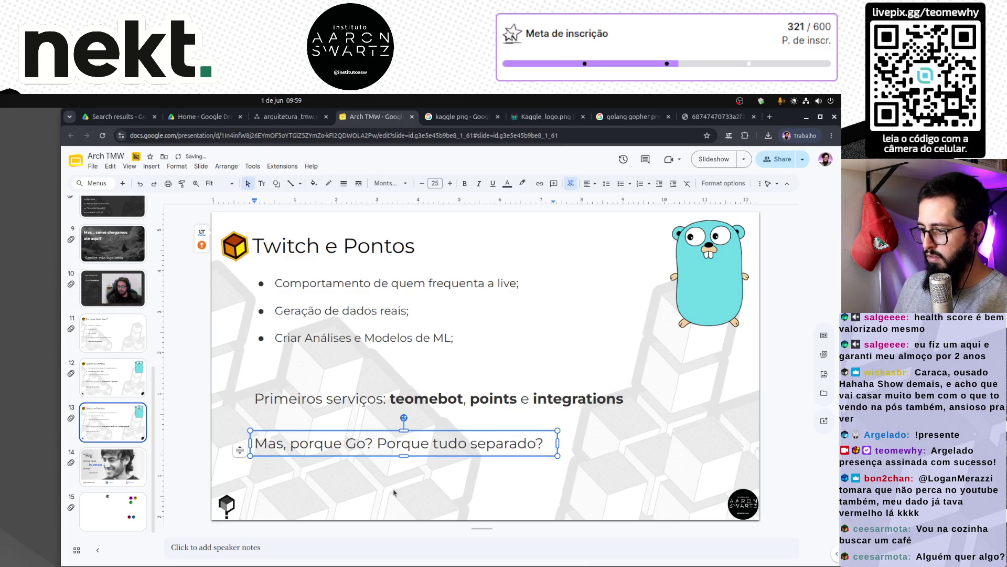
pyautogui.click(394, 493)
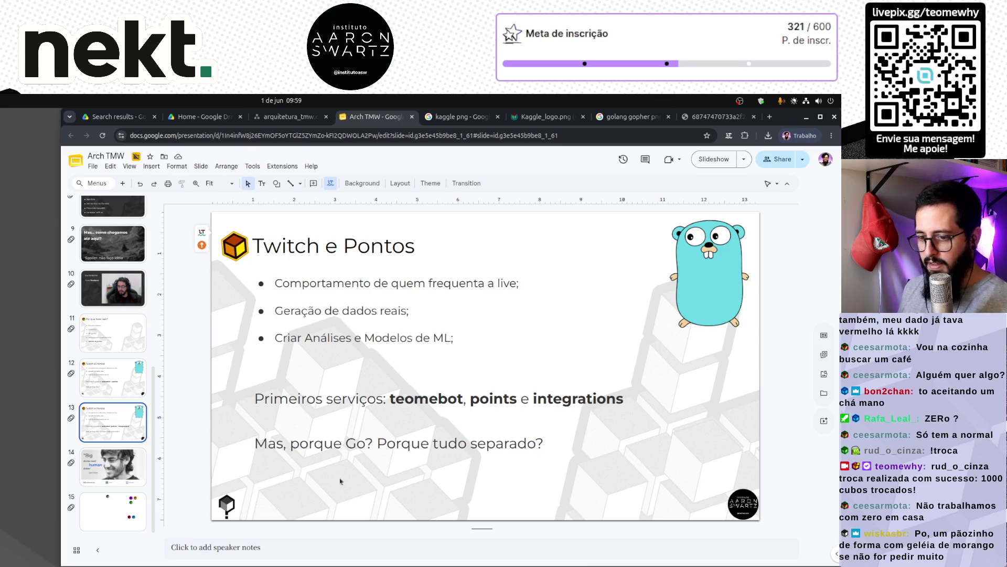
# Compare the original slide 12 with its copy, slide 13.
pyautogui.click(114, 382)
pyautogui.click(111, 412)
pyautogui.click(104, 370)
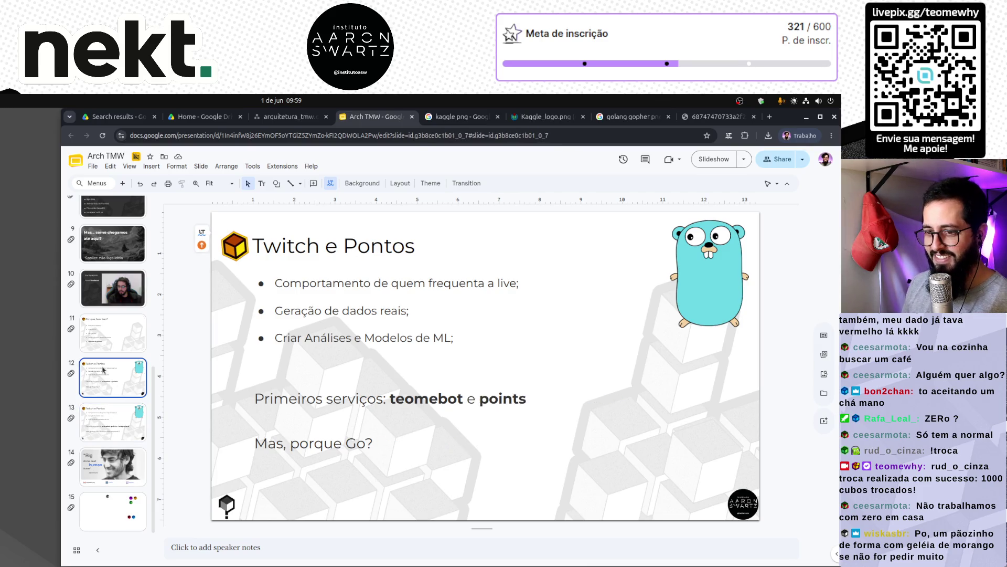
pyautogui.click(119, 420)
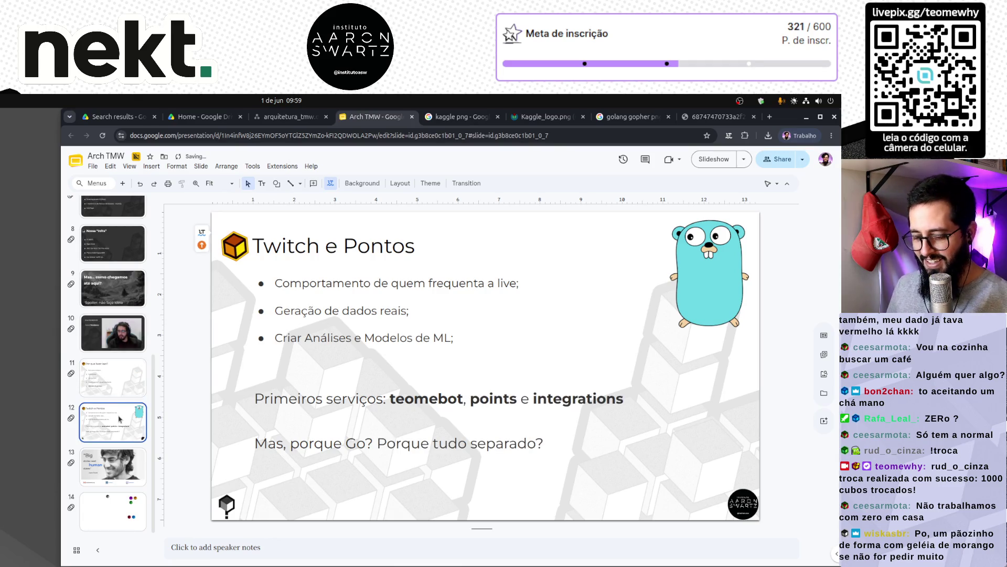
pyautogui.scroll(-1, 119, 419)
# Try retitling the copy 'Como organiza', then undo it to keep 'Twitch e Pontos'.
pyautogui.click(325, 246)
pyautogui.click(325, 247)
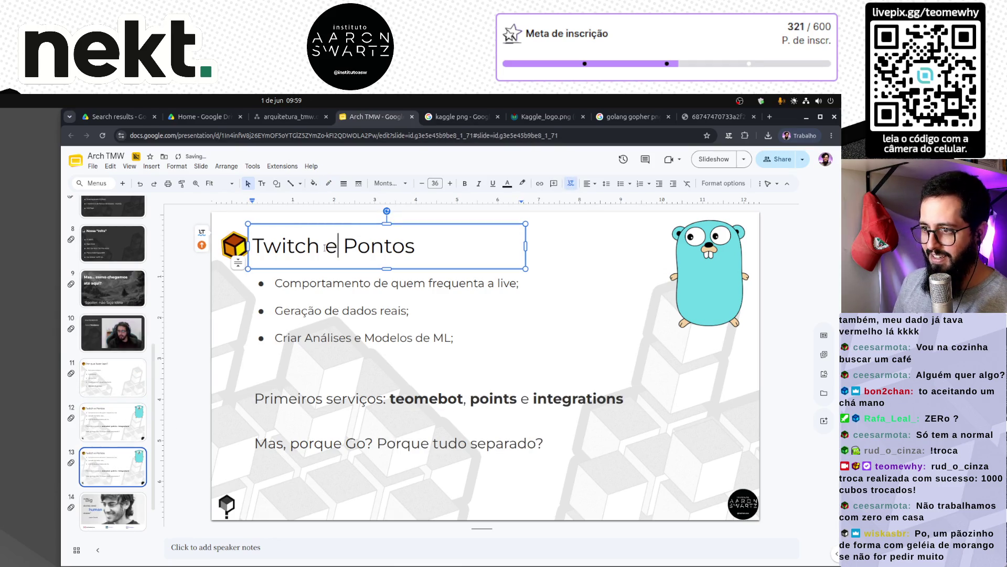
pyautogui.hotkey('ctrl', 'a')
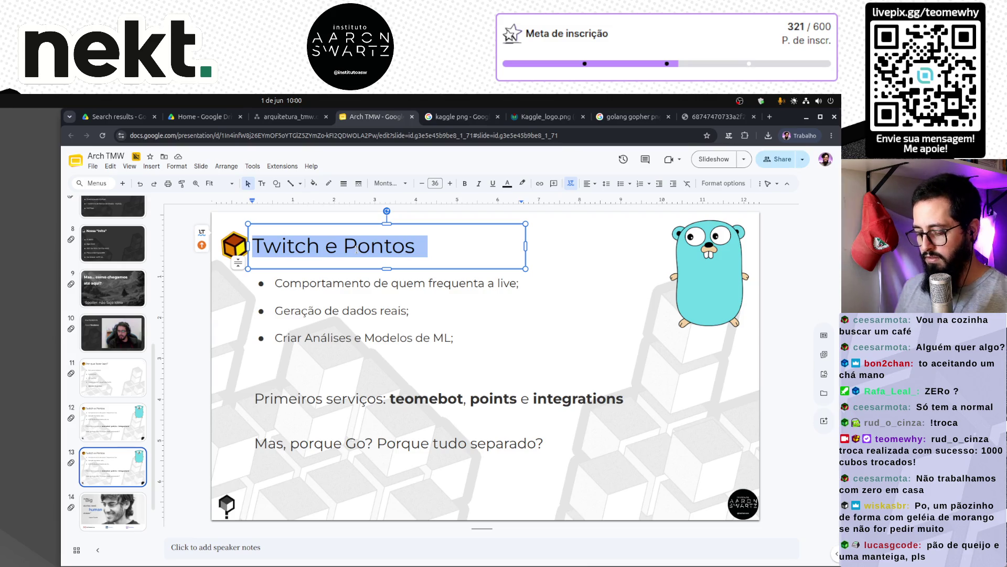
pyautogui.write('Como org')
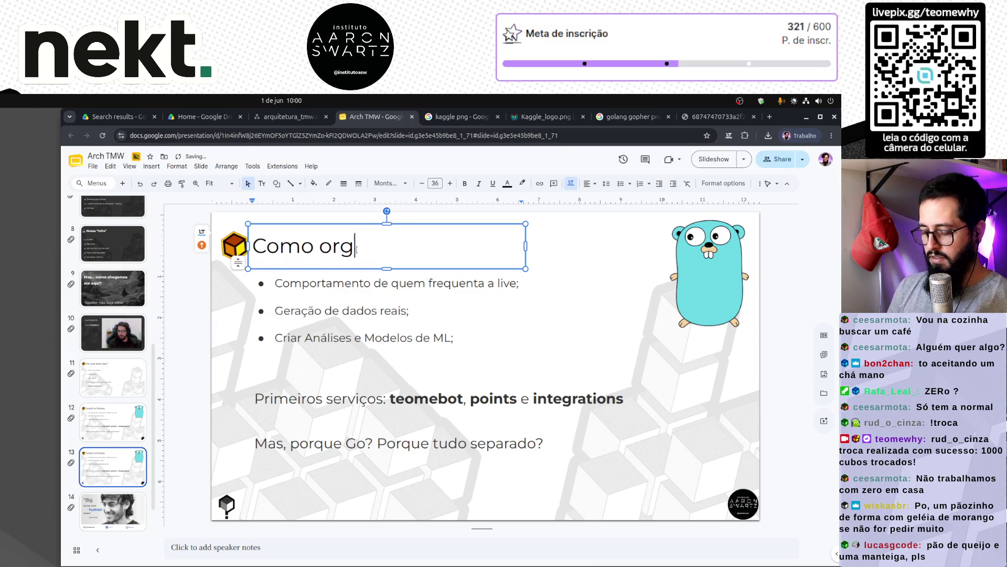
pyautogui.write('anizar')
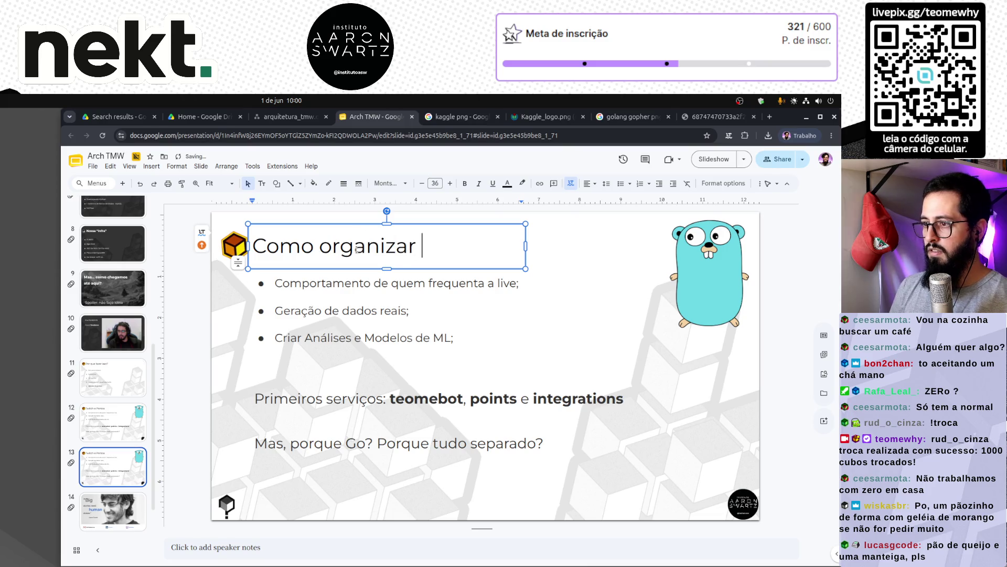
pyautogui.hotkey('ctrl', 'z')
pyautogui.hotkey('ctrl', 'z')
pyautogui.hotkey('ctrl', 'z')
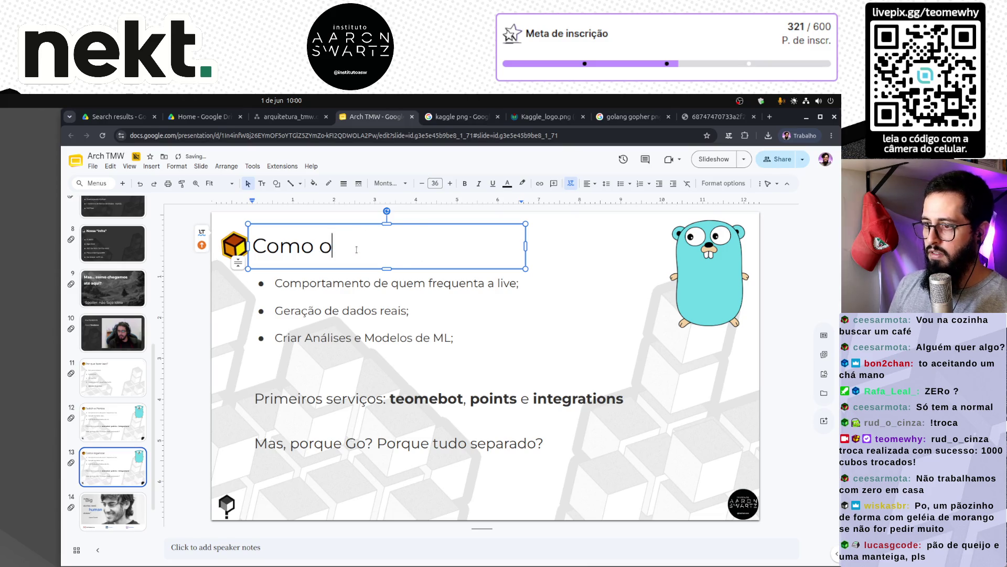
pyautogui.click(214, 338)
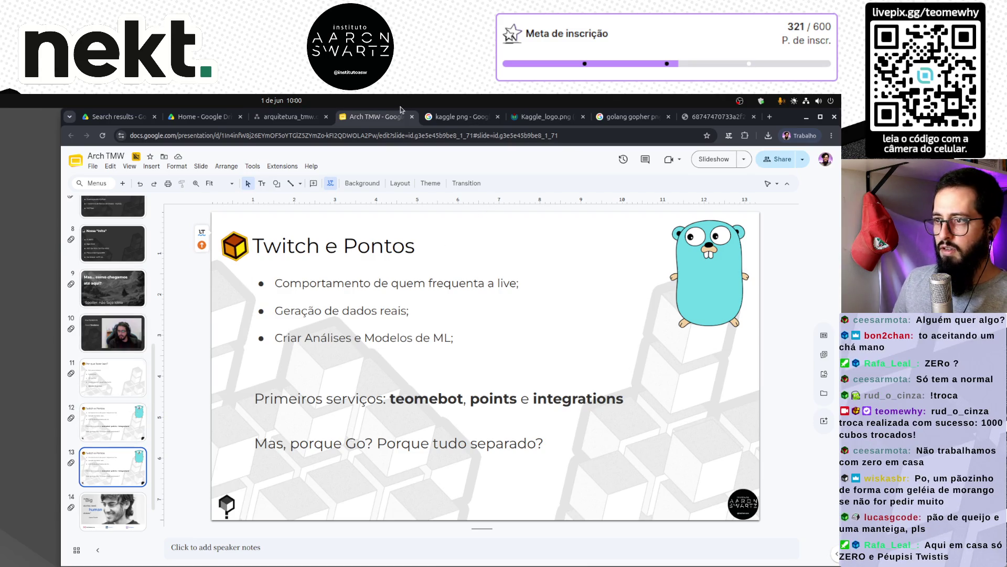
# Copy the 'Machine Learning é tudo o que você já faz!!!' slide from the reopened Téo Calvo deck and paste it into Arch TMW.
pyautogui.click(289, 116)
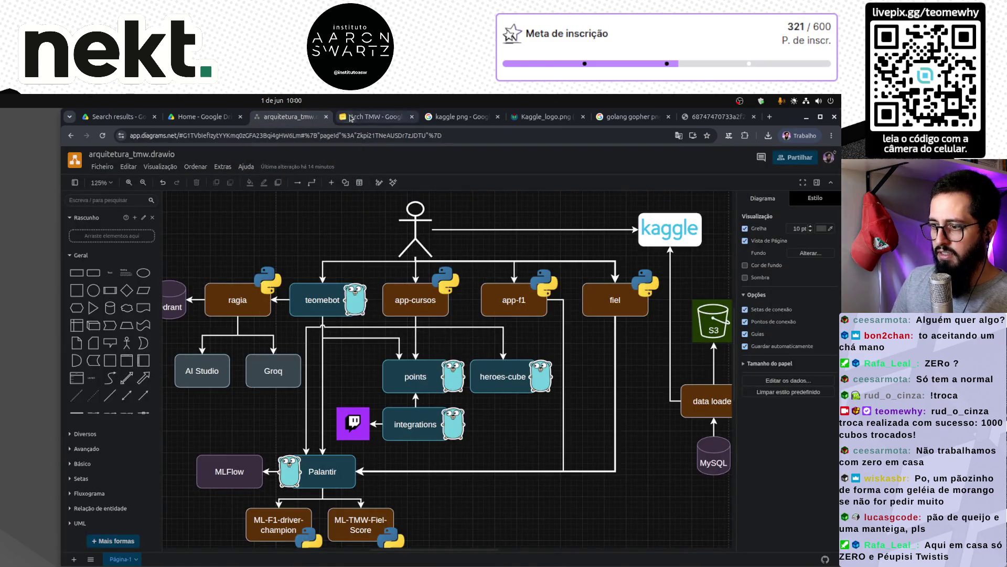
pyautogui.click(359, 117)
pyautogui.hotkey('ctrl', 'shift', 't')
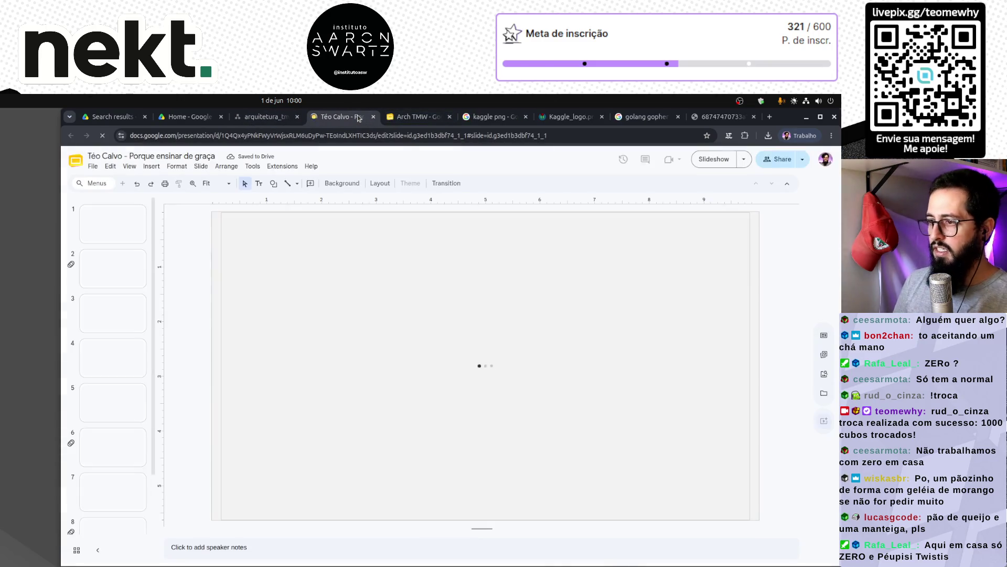
pyautogui.scroll(-5, 141, 344)
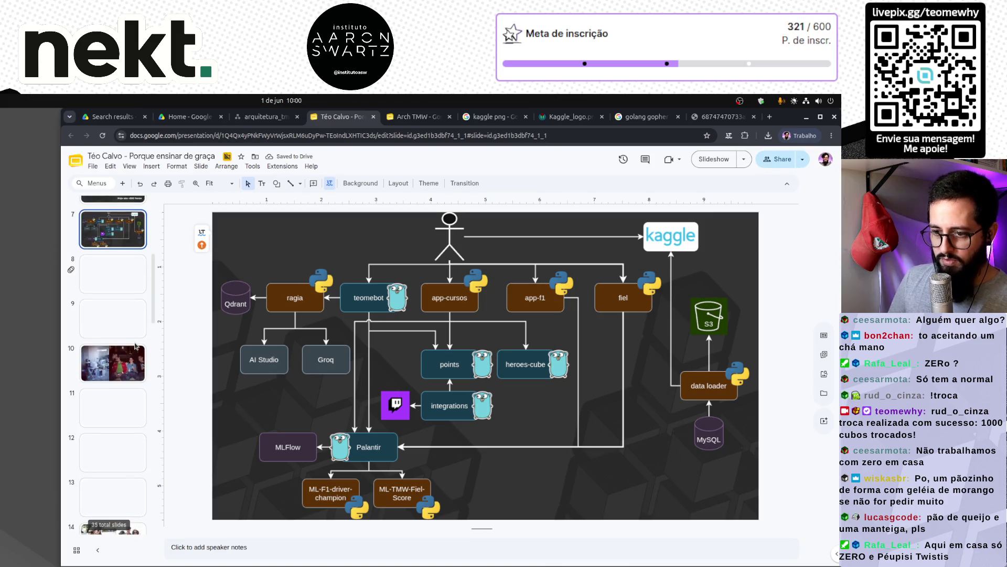
pyautogui.scroll(-8, 139, 426)
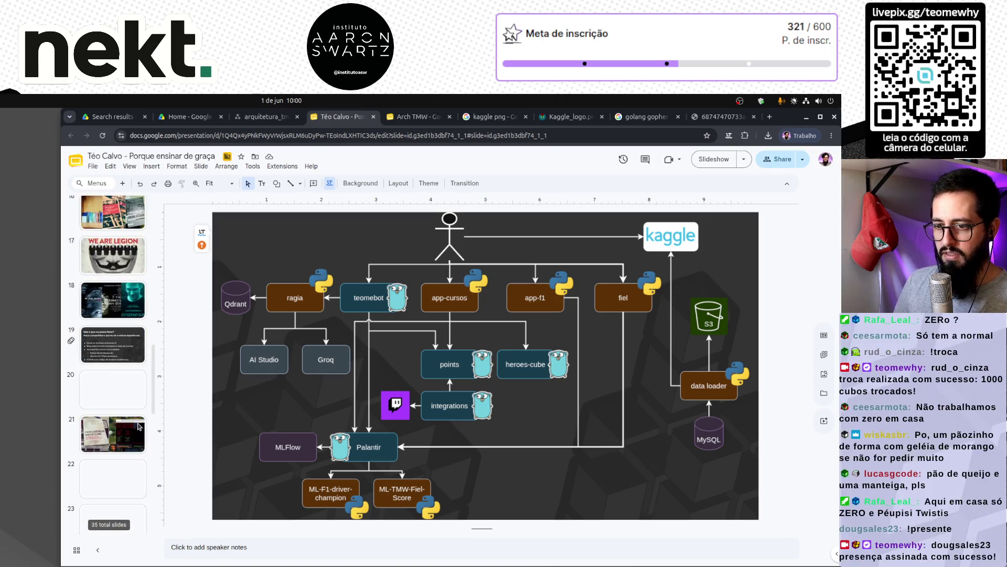
pyautogui.scroll(-1, 139, 426)
pyautogui.click(126, 342)
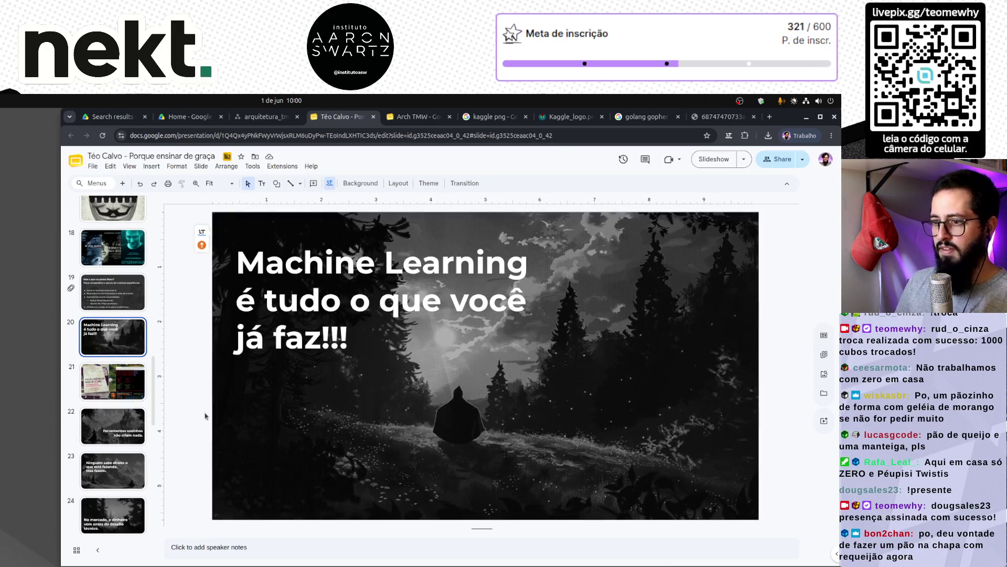
pyautogui.hotkey('ctrl', 'Tab')
pyautogui.hotkey('ctrl', 'v')
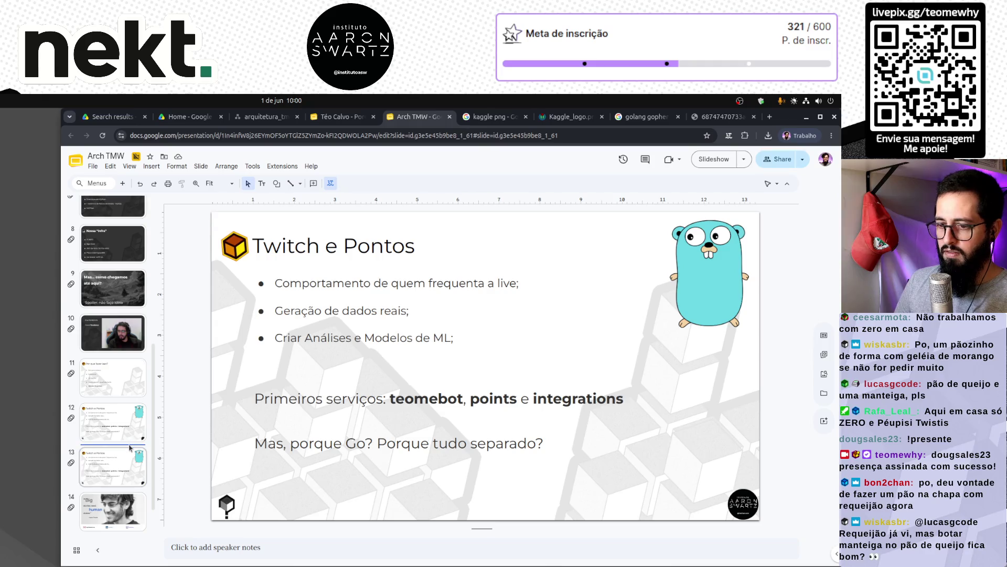
# Retitle the pasted slide 'Como organizar o material do YouTube?'.
pyautogui.tripleClick(334, 292)
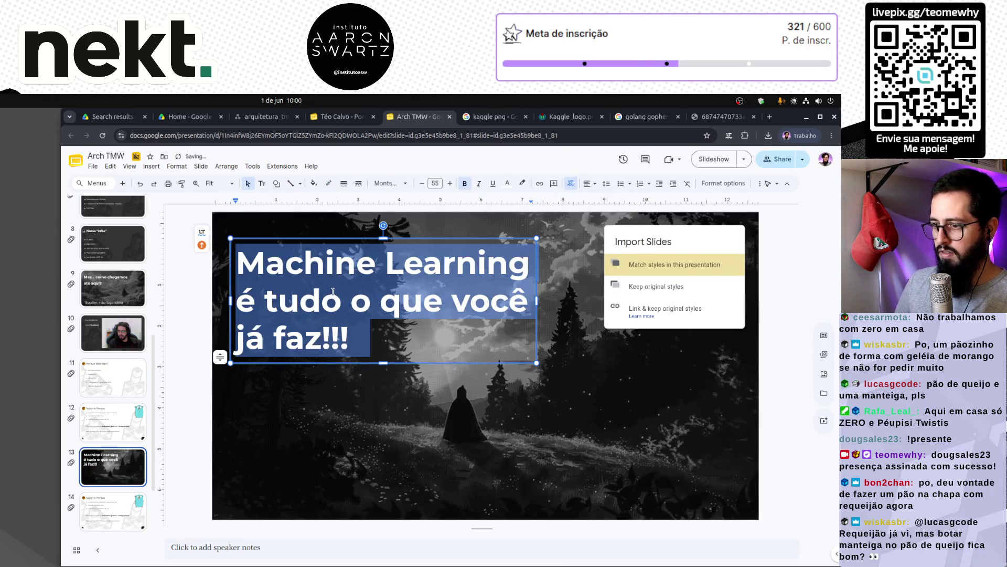
pyautogui.click(347, 336)
pyautogui.moveTo(347, 335)
pyautogui.mouseDown()
pyautogui.moveTo(286, 262)
pyautogui.moveTo(240, 258)
pyautogui.mouseUp()
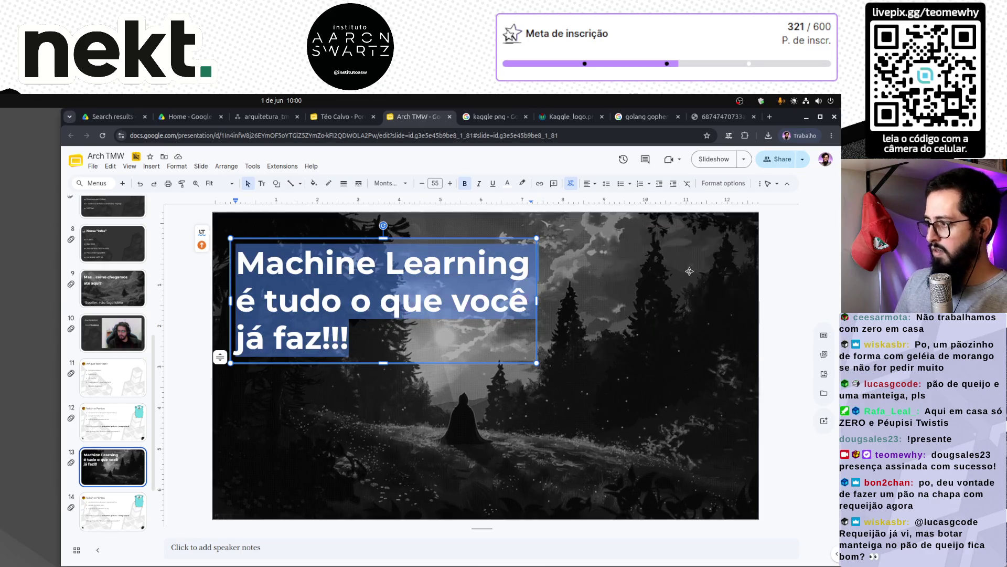
pyautogui.click(356, 340)
pyautogui.moveTo(356, 340); pyautogui.dragTo(236, 267)
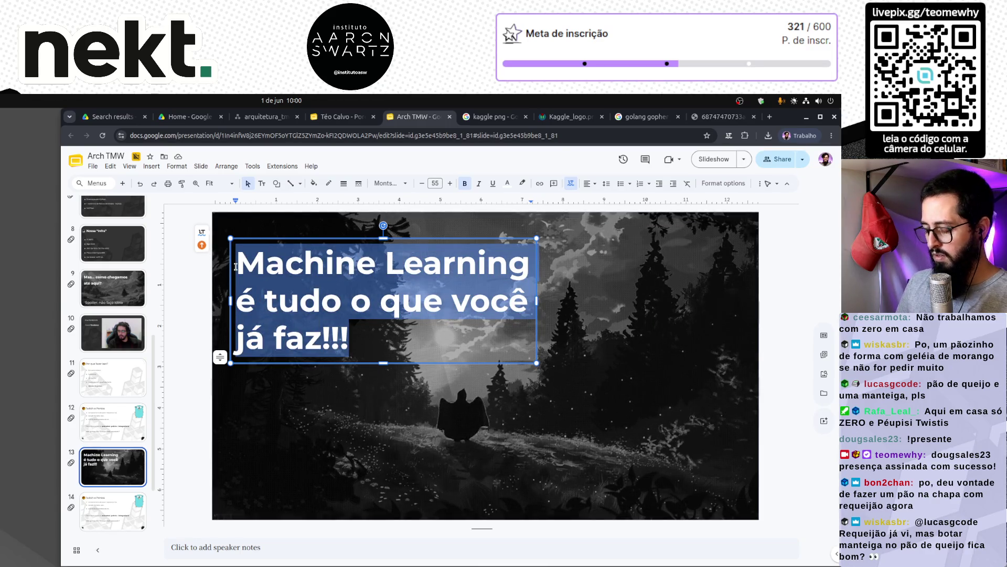
pyautogui.click(236, 267)
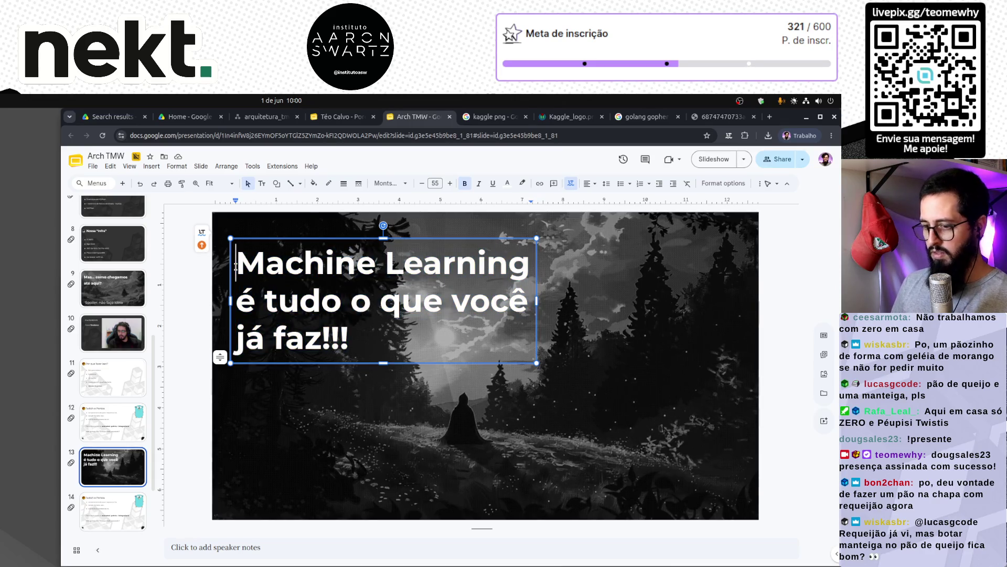
pyautogui.write('C')
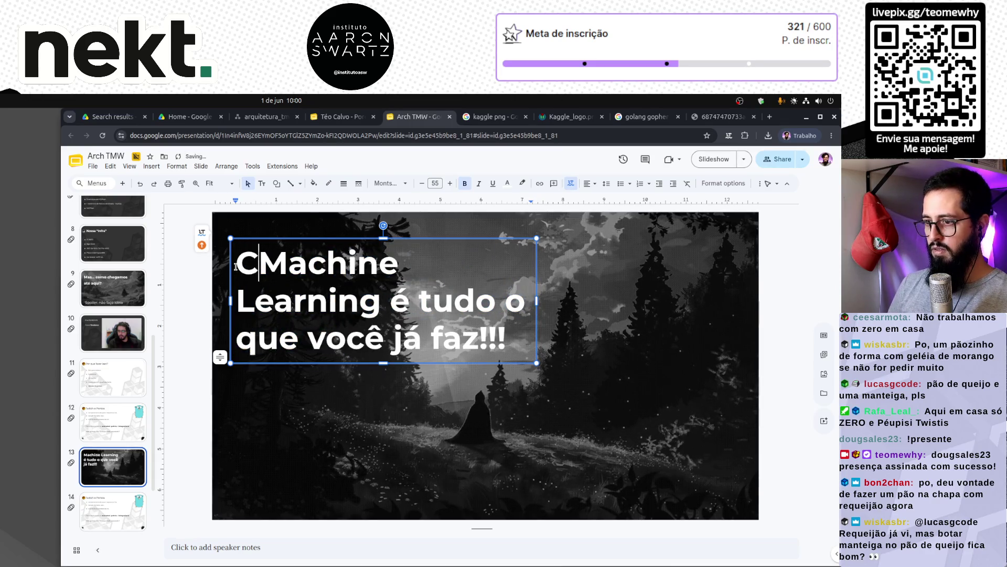
pyautogui.write('omo organiza')
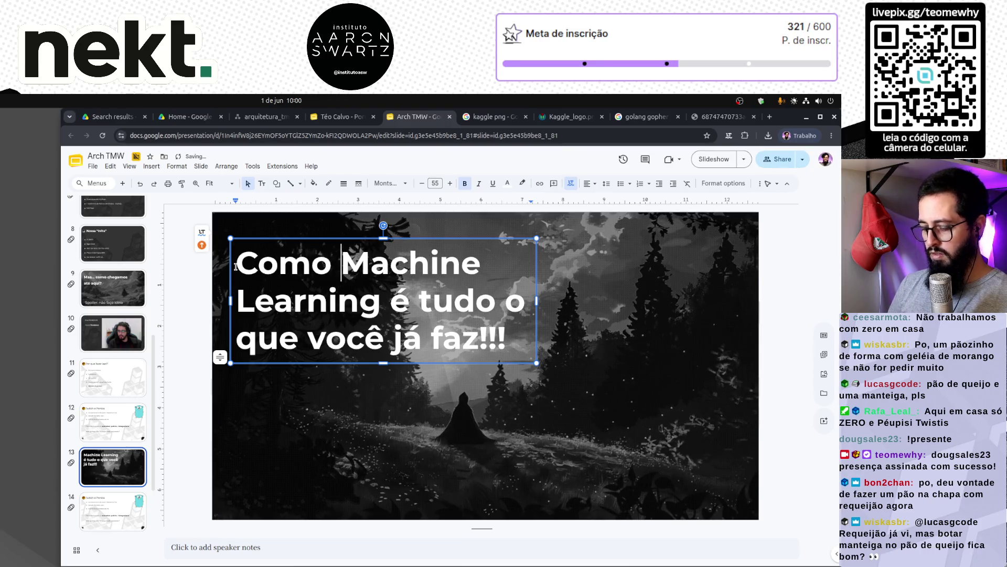
pyautogui.write('r o mate')
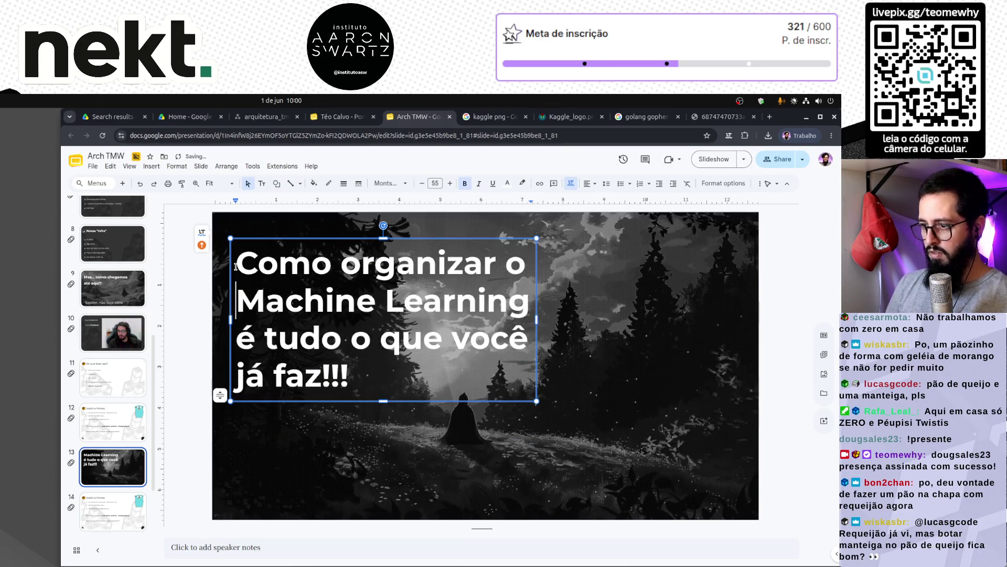
pyautogui.write('rial do YouTub')
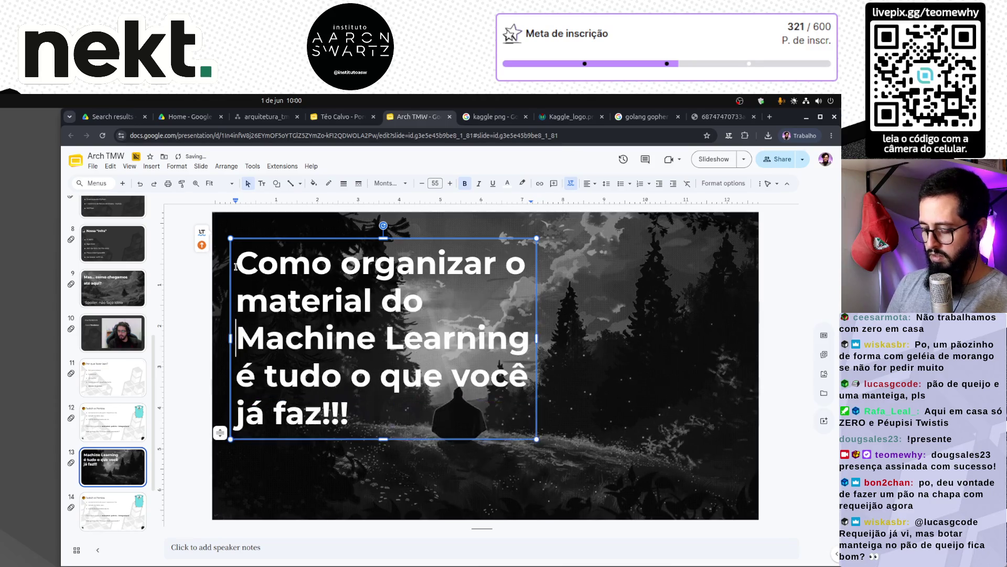
pyautogui.write('e?')
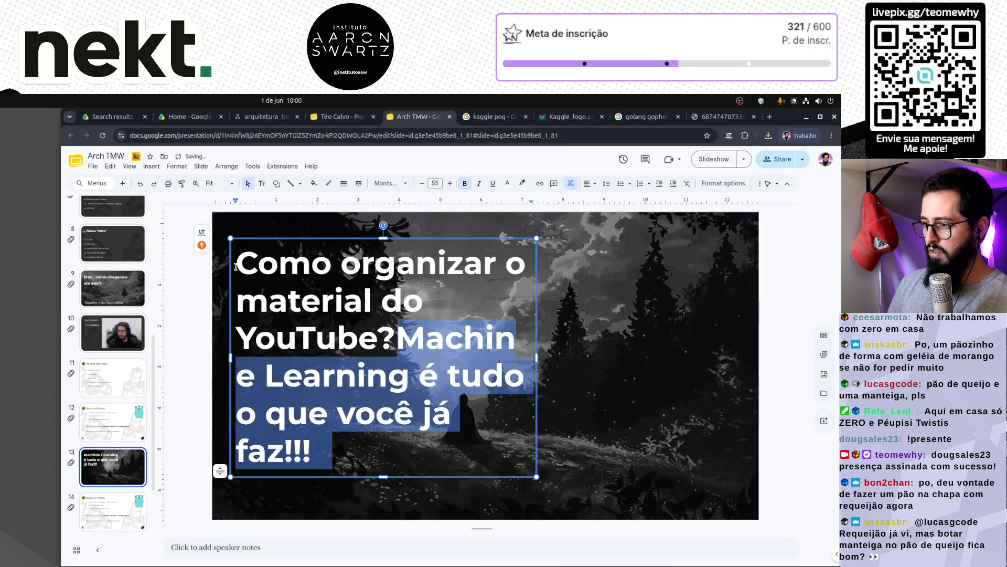
pyautogui.hotkey('ctrl', 'shift', 'End')
pyautogui.press('Delete')
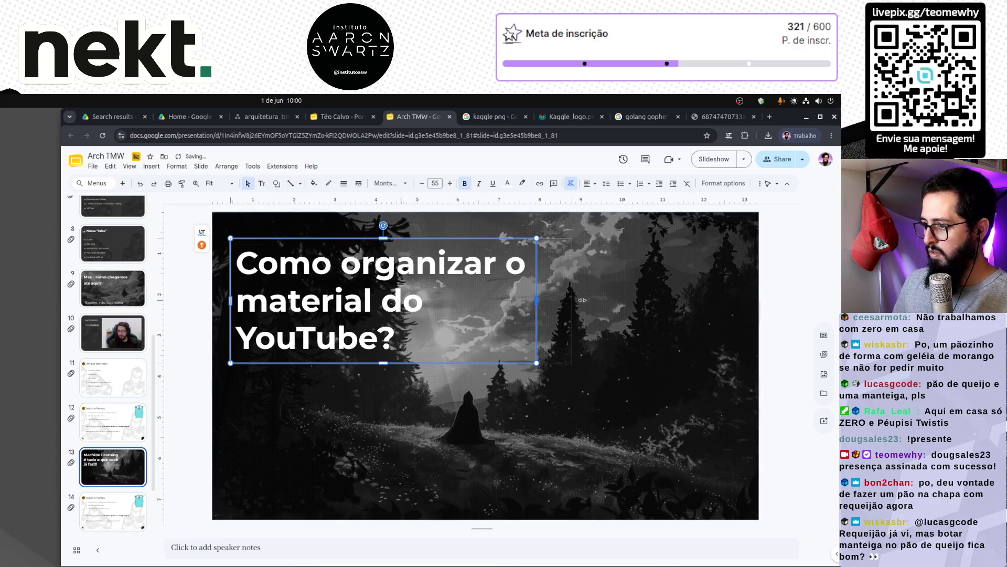
# Widen the title box to two lines, then duplicate it and move the copy to the bottom.
pyautogui.moveTo(537, 301); pyautogui.dragTo(640, 301)
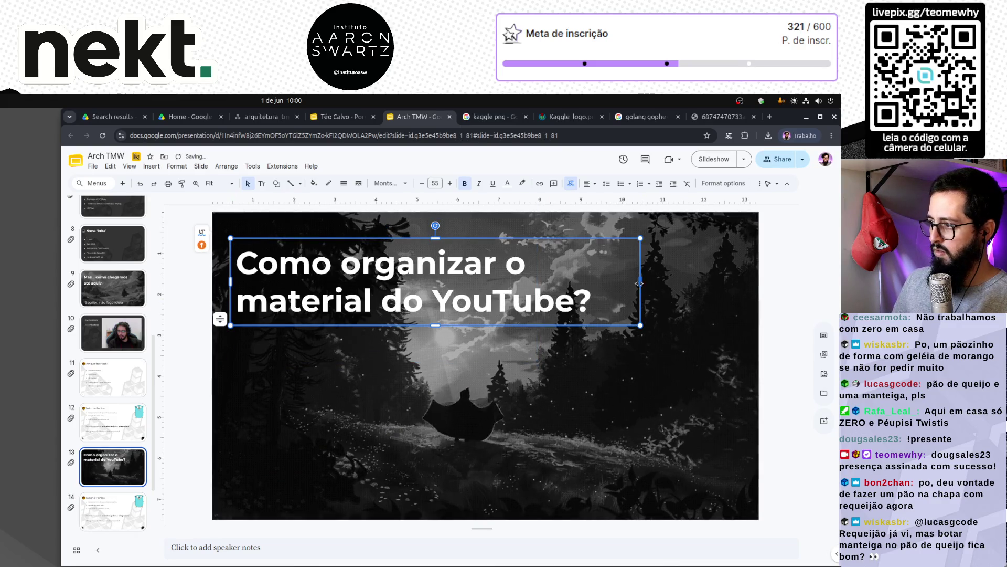
pyautogui.click(638, 417)
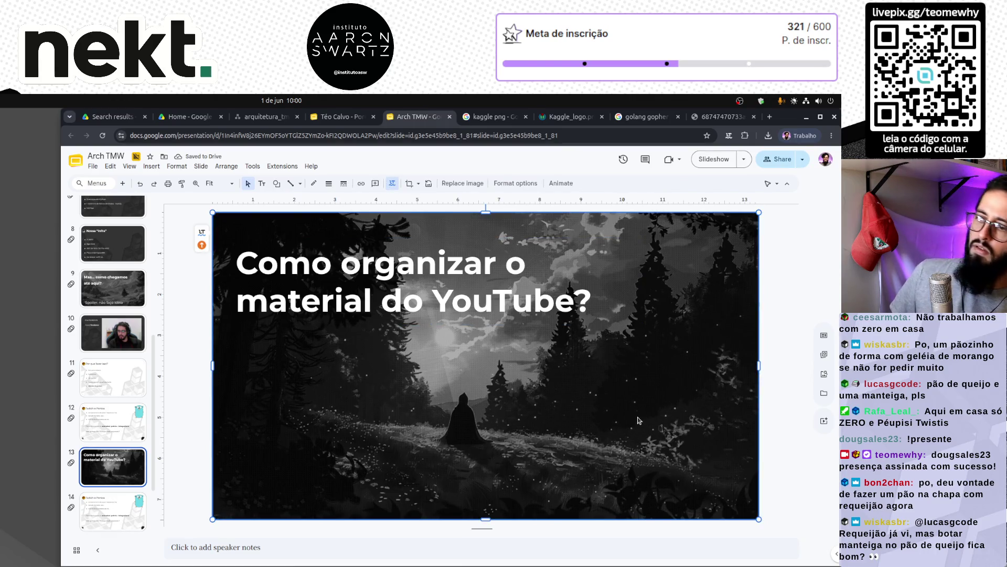
pyautogui.scroll(-2, 128, 459)
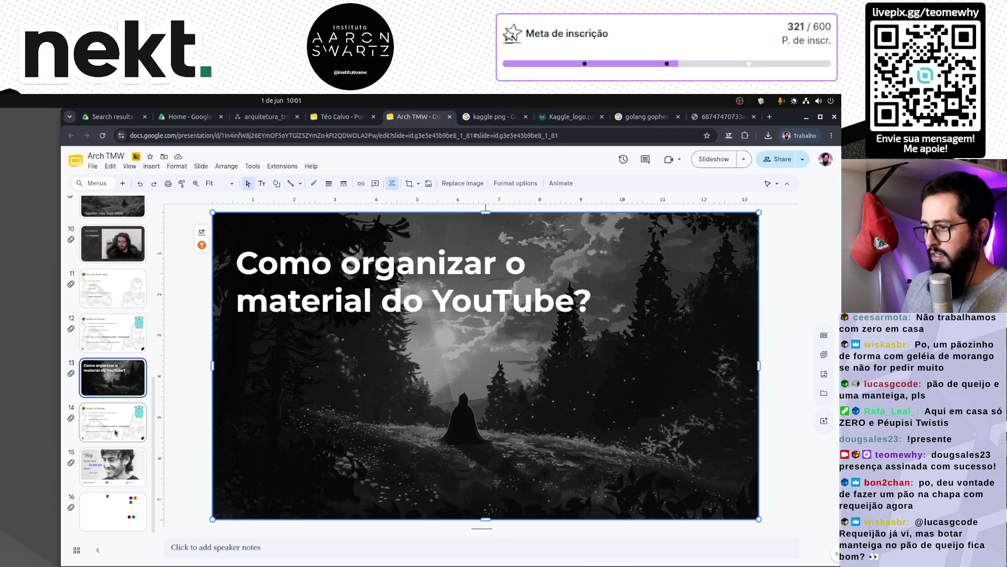
pyautogui.click(310, 320)
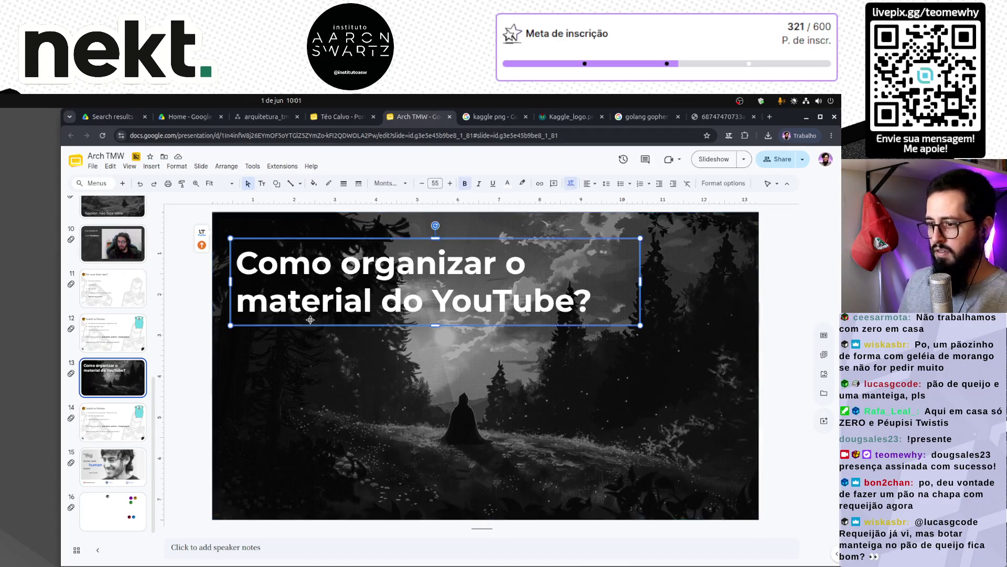
pyautogui.hotkey('ctrl', 'd')
pyautogui.moveTo(385, 328)
pyautogui.mouseDown()
pyautogui.moveTo(440, 467)
pyautogui.moveTo(481, 503)
pyautogui.mouseUp()
# Replace the copied box's text with 'Precisamos de uma “plataforma”'.
pyautogui.tripleClick(476, 480)
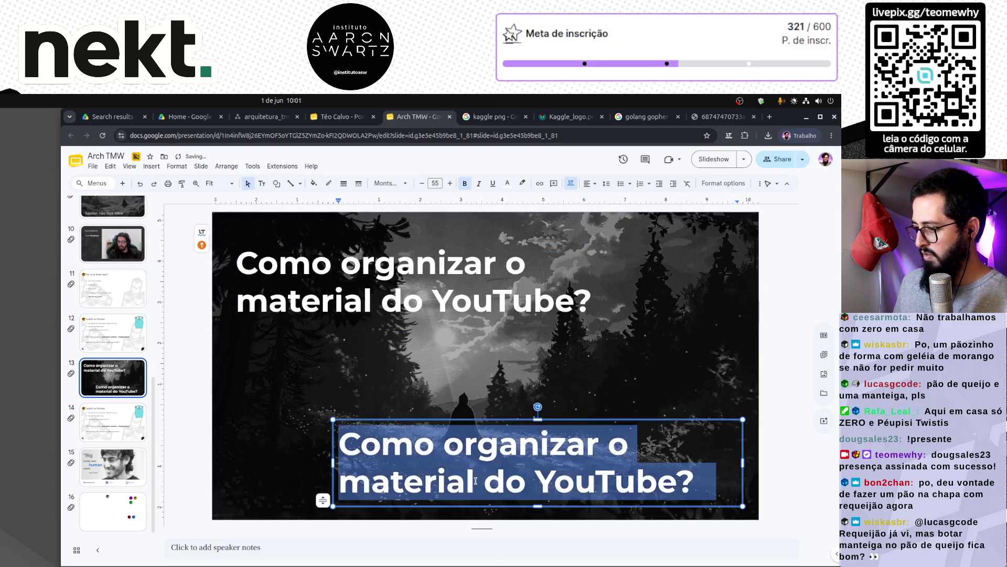
pyautogui.write('pre')
pyautogui.press('BackSpace')
pyautogui.press('BackSpace')
pyautogui.press('BackSpace')
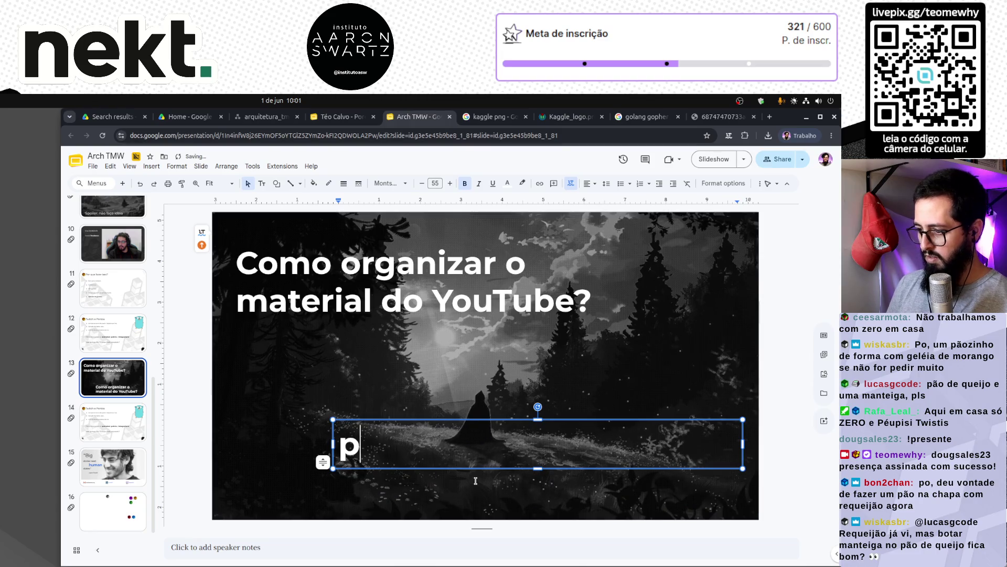
pyautogui.write('Precisamos de um')
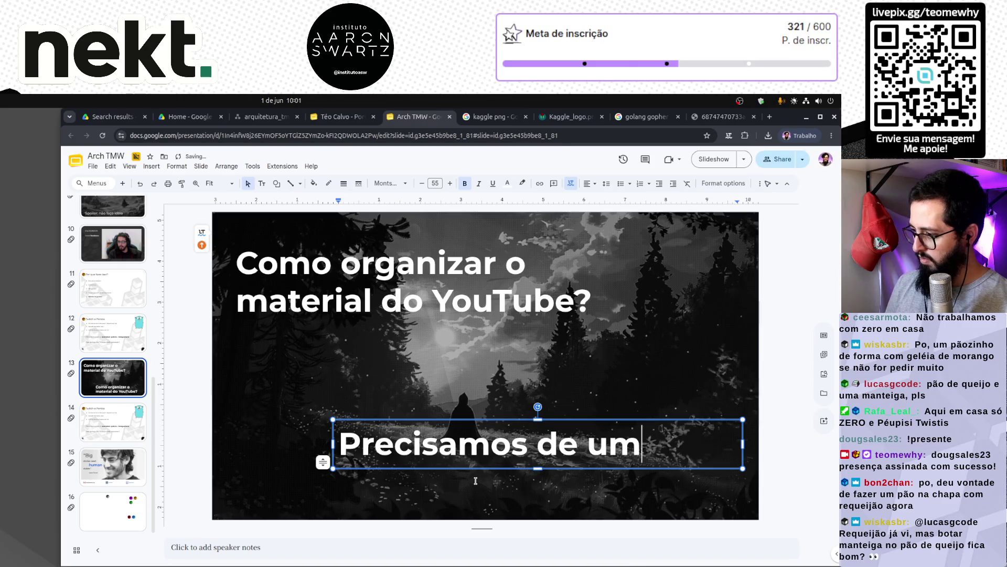
pyautogui.write('a “plataforma”')
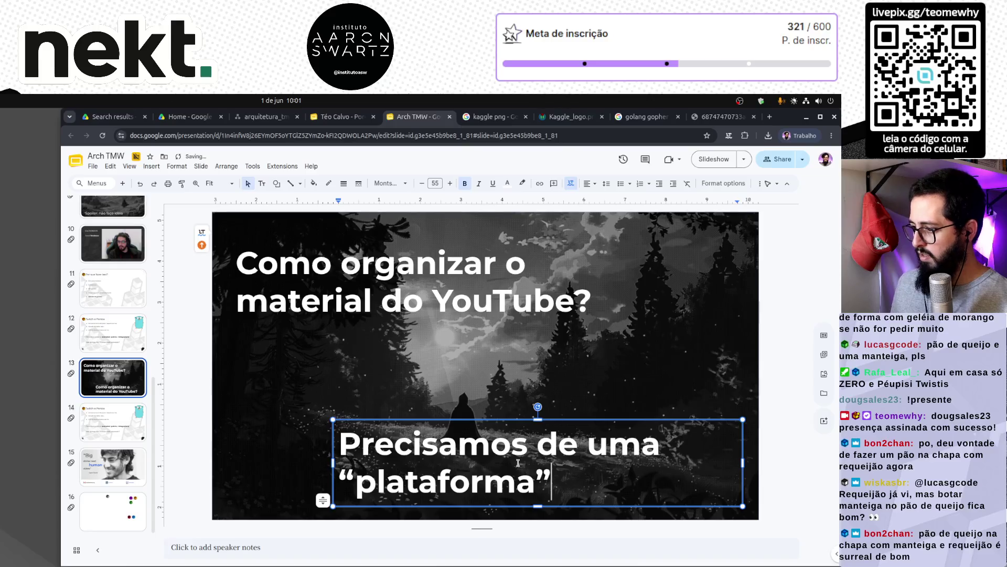
# Reduce the subtitle's font size to 40 so it fits on one line.
pyautogui.hotkey('ctrl', 'a')
pyautogui.click(422, 183)
pyautogui.click(421, 183)
pyautogui.click(422, 183)
pyautogui.click(422, 183)
pyautogui.click(422, 183)
pyautogui.click(422, 183)
pyautogui.click(422, 183)
pyautogui.click(422, 183)
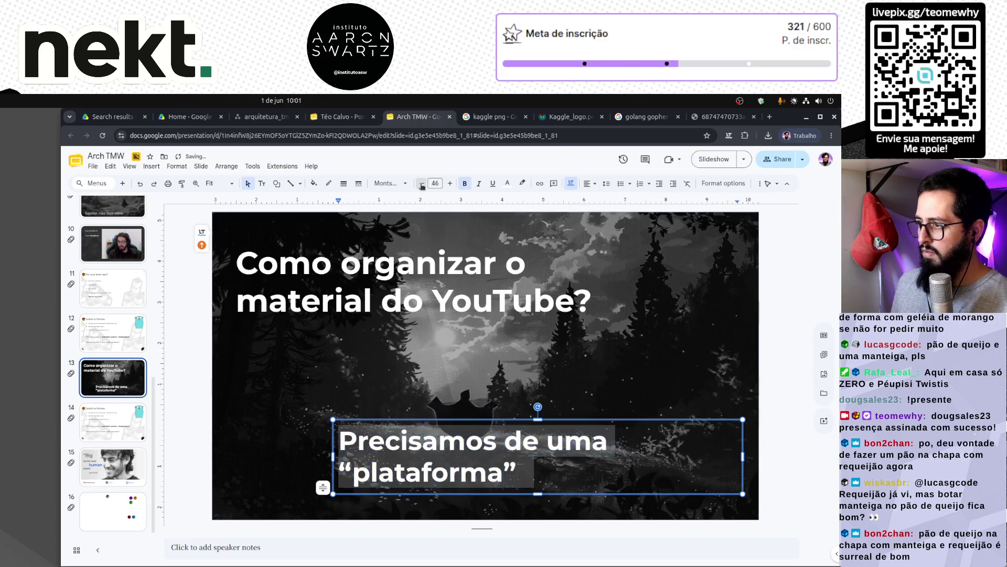
pyautogui.click(422, 183)
pyautogui.click(422, 183)
pyautogui.click(422, 183)
pyautogui.click(422, 183)
pyautogui.click(422, 183)
pyautogui.click(421, 183)
pyautogui.click(422, 183)
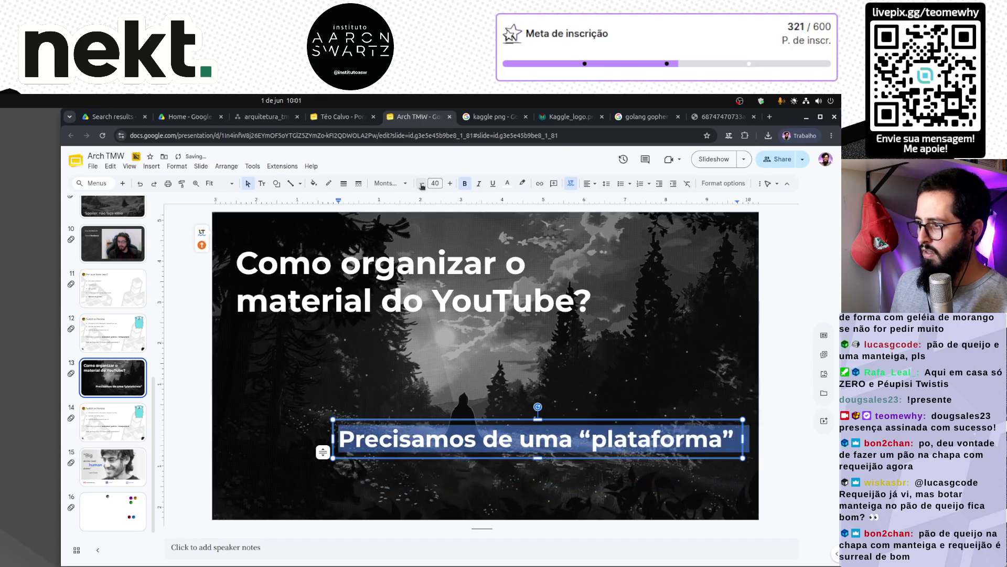
# Move the subtitle lower, near the bottom edge of the slide.
pyautogui.click(639, 452)
pyautogui.click(639, 452)
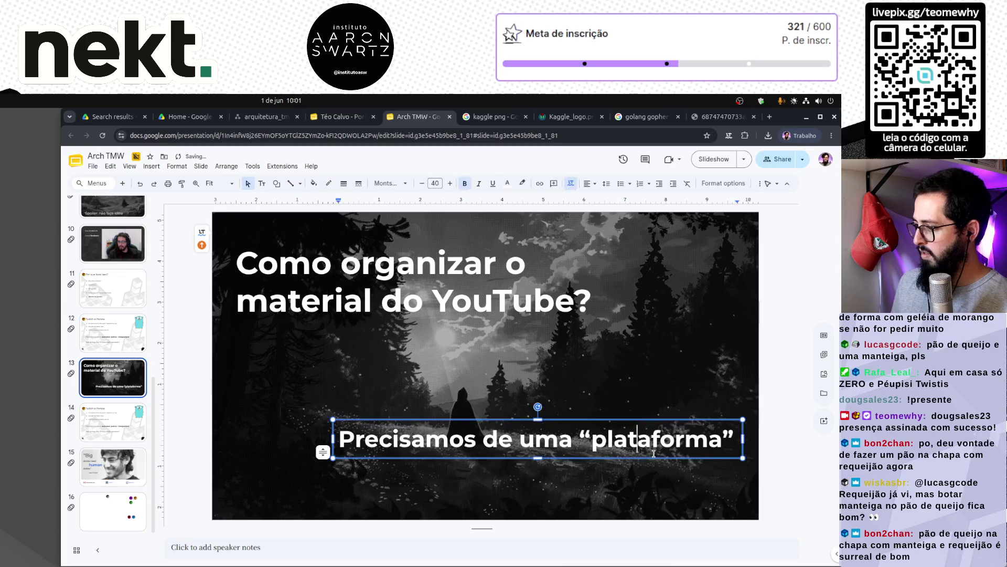
pyautogui.moveTo(667, 458); pyautogui.dragTo(669, 497)
pyautogui.click(670, 500)
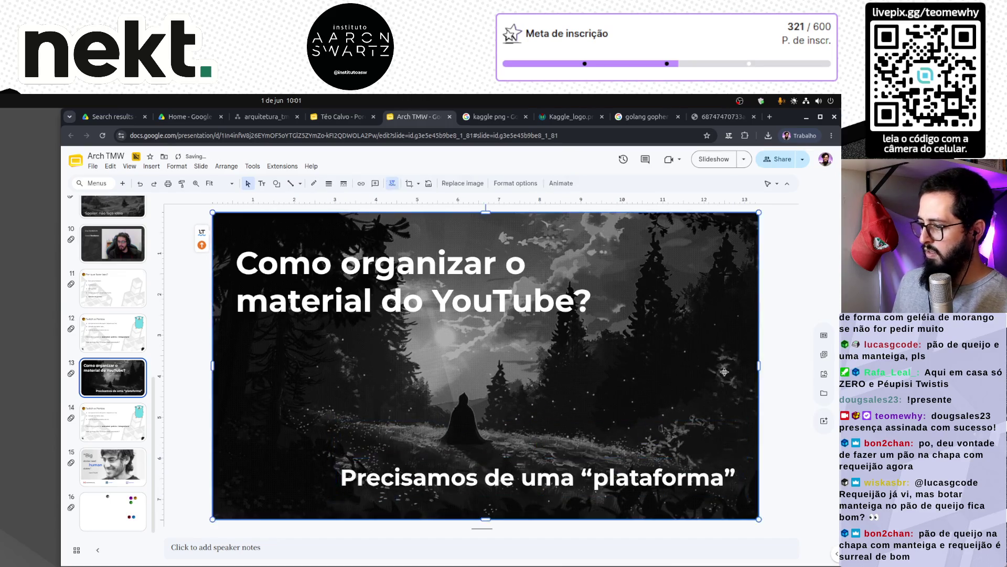
pyautogui.click(557, 491)
pyautogui.click(568, 497)
pyautogui.click(567, 493)
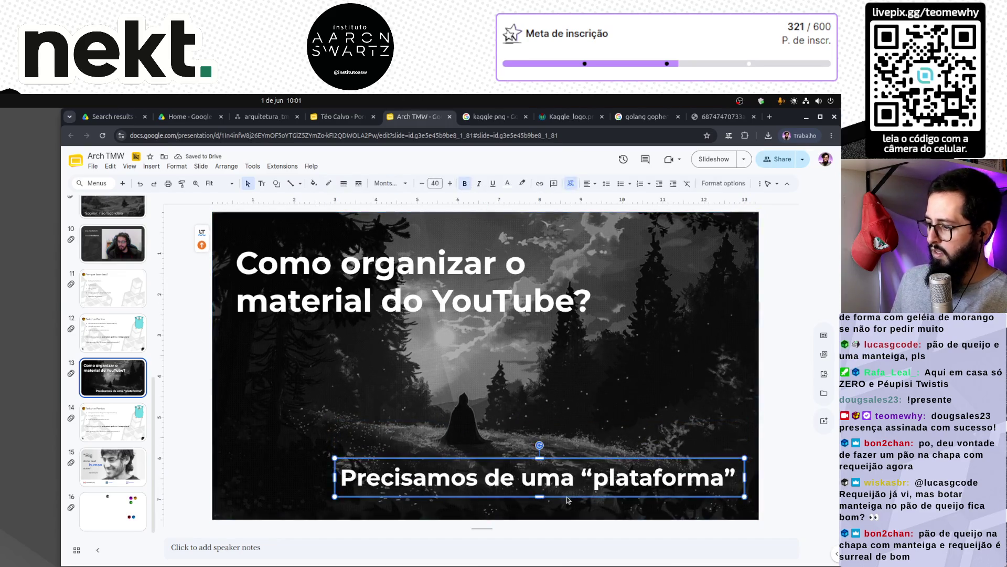
pyautogui.click(151, 166)
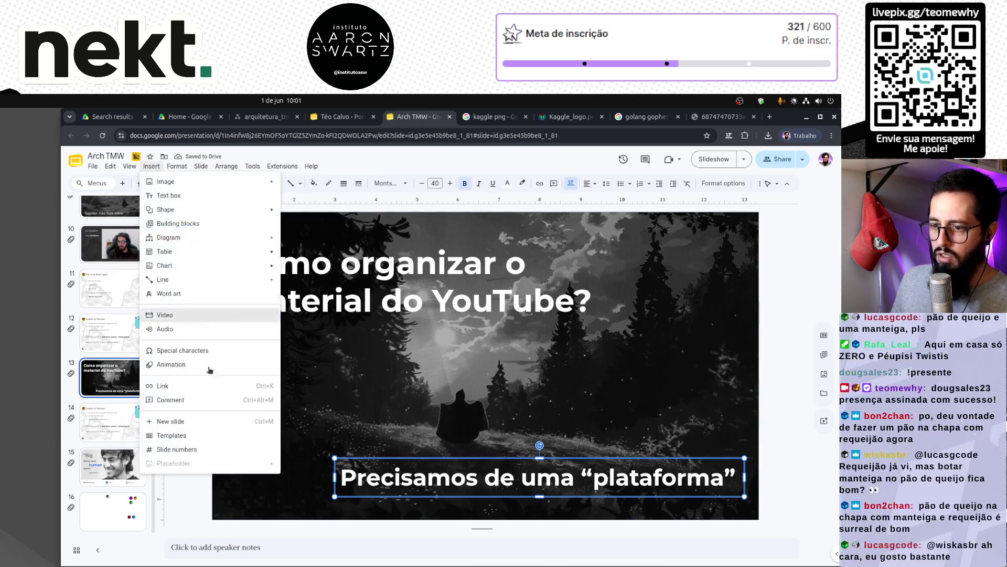
# Dismiss the Insert menu and display slide 14 on the canvas.
pyautogui.click(173, 365)
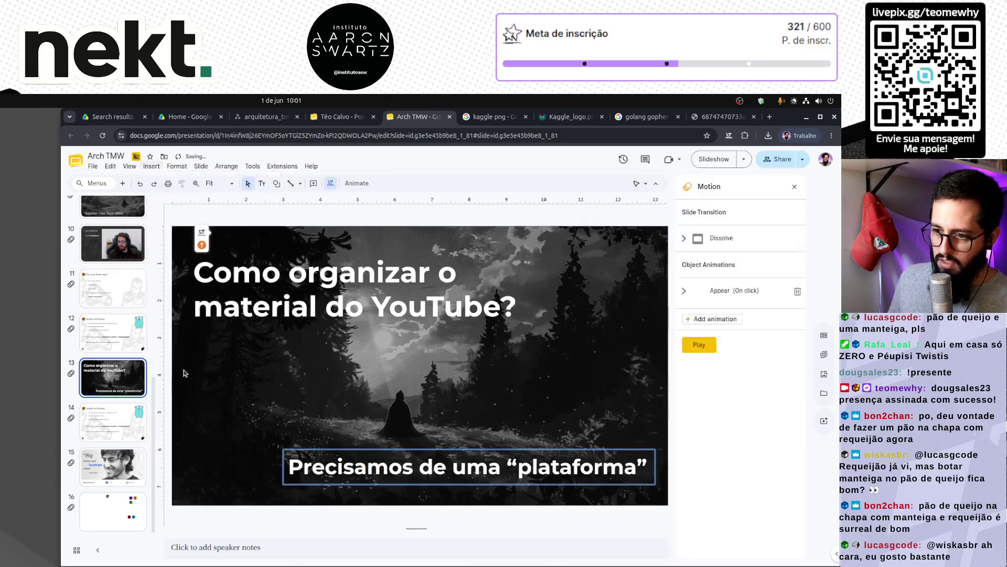
pyautogui.click(107, 421)
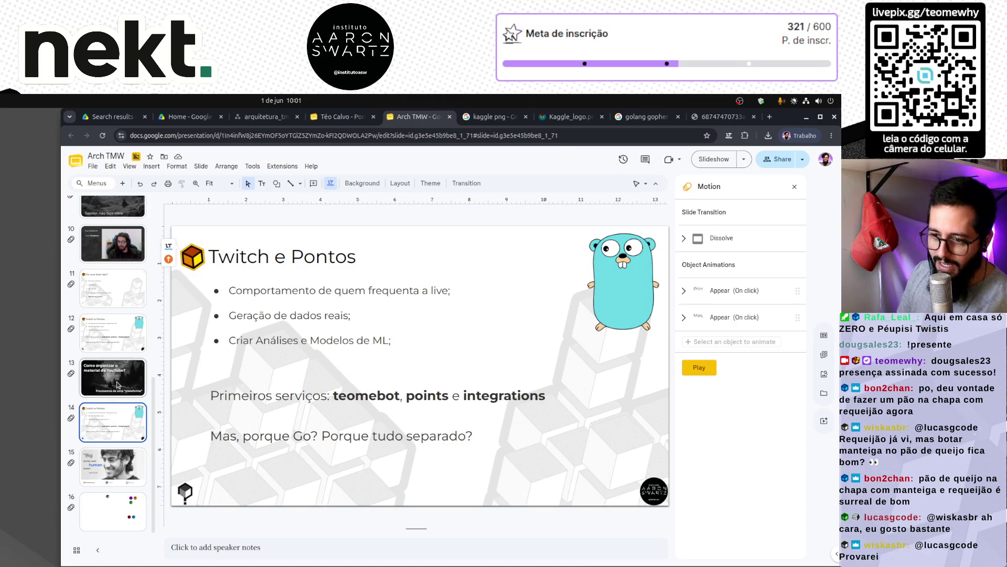
# Replace slide 14's 'Twitch e Pontos' title with 'cursos.teomewhy.org'.
pyautogui.click(293, 389)
pyautogui.click(289, 273)
pyautogui.click(288, 262)
pyautogui.tripleClick(288, 262)
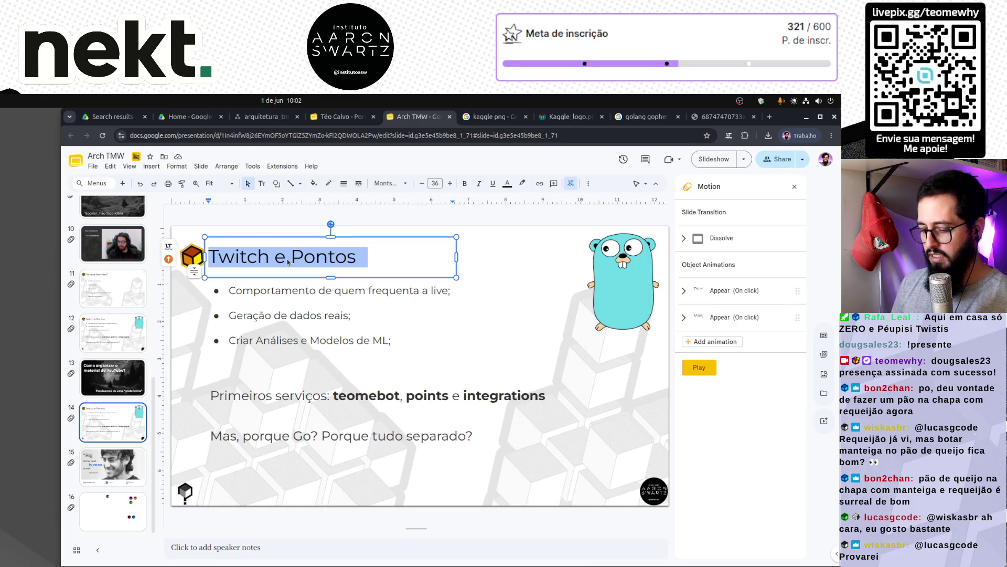
pyautogui.write('cur')
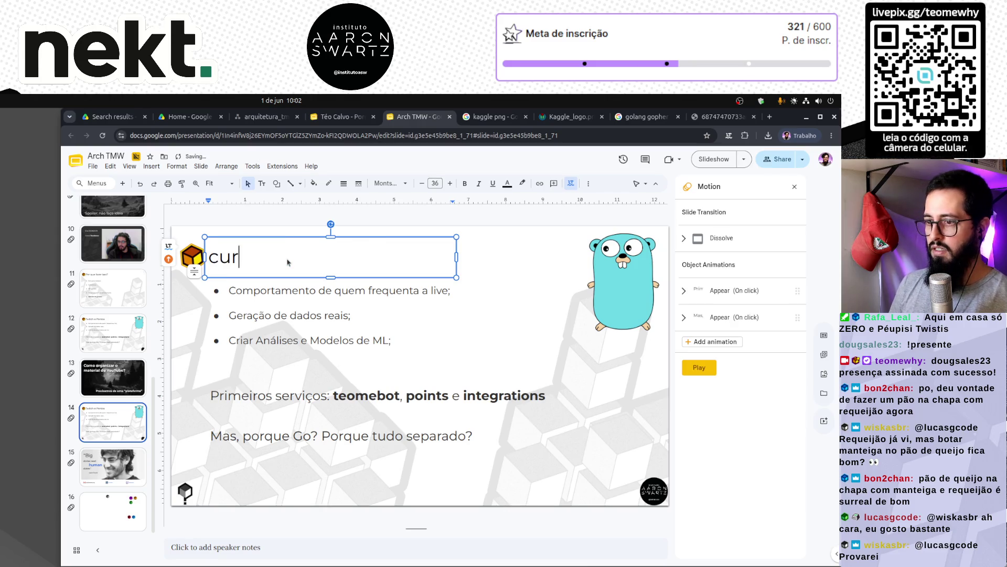
pyautogui.write('sos.teomewhy')
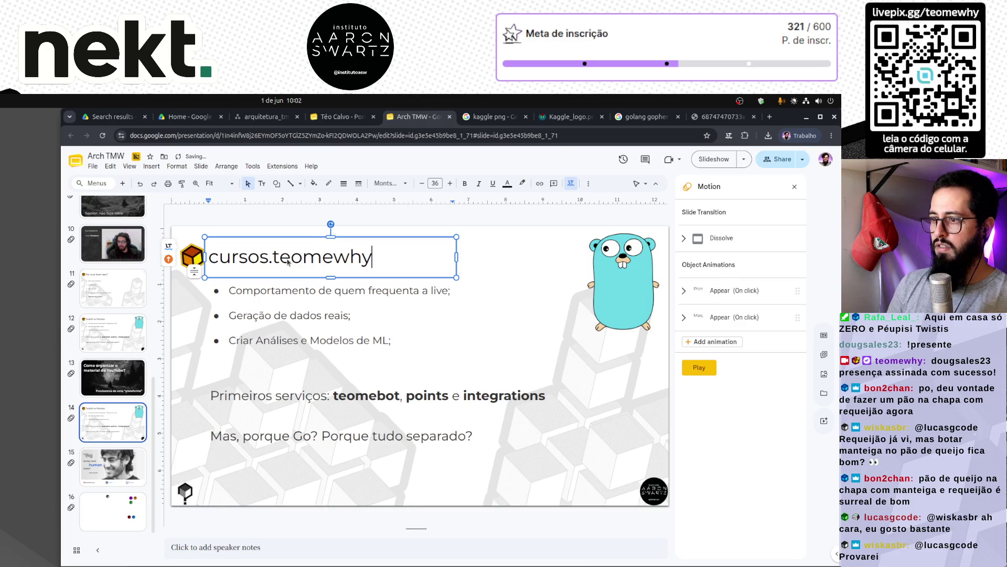
pyautogui.write('.org')
# Select the Go gopher image, then search 'python logo' in a new browser tab.
pyautogui.click(624, 284)
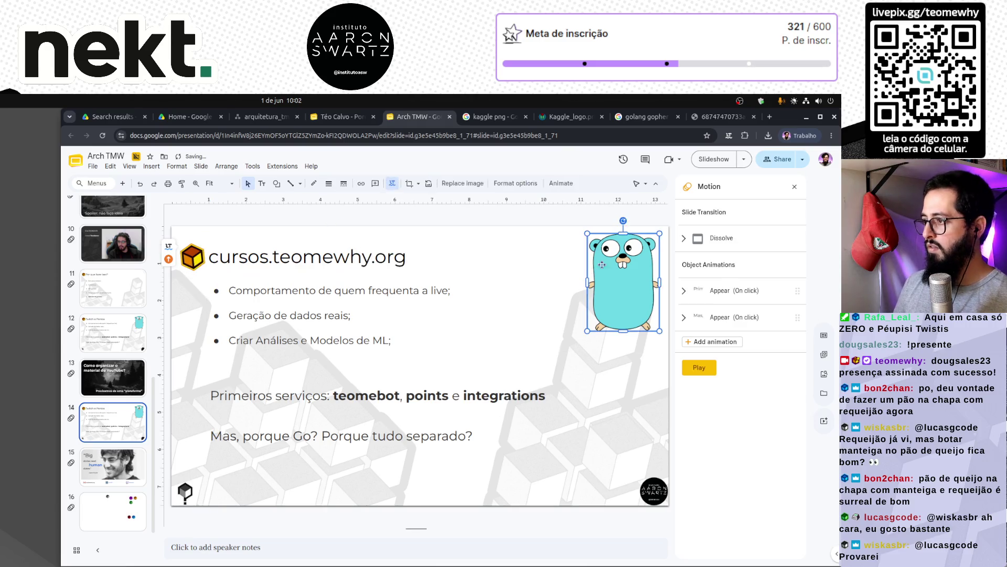
pyautogui.click(767, 116)
pyautogui.write('py')
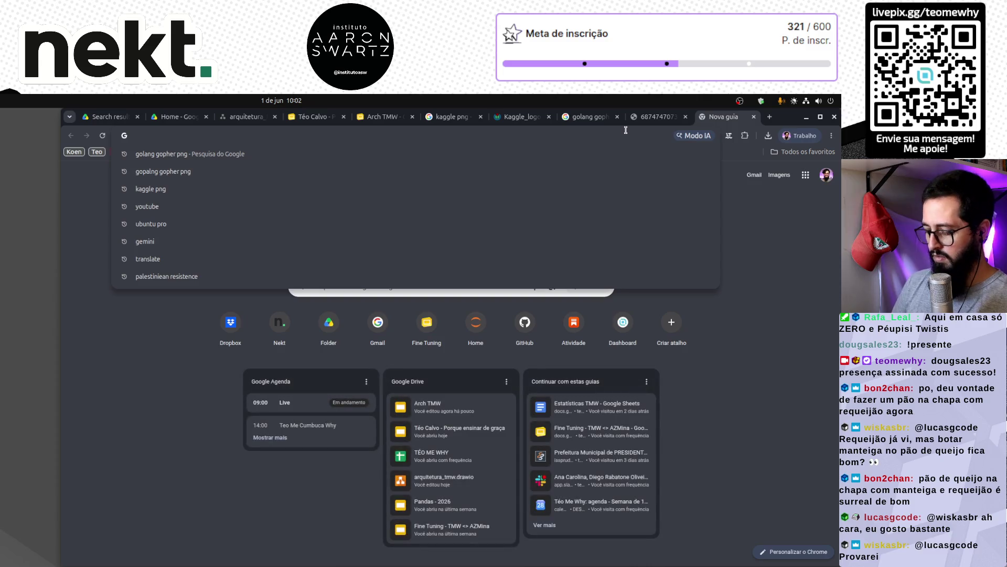
pyautogui.write('thon logo')
# Search Google Images for 'python logo' and open the first result full-size in a new tab.
pyautogui.press('Return')
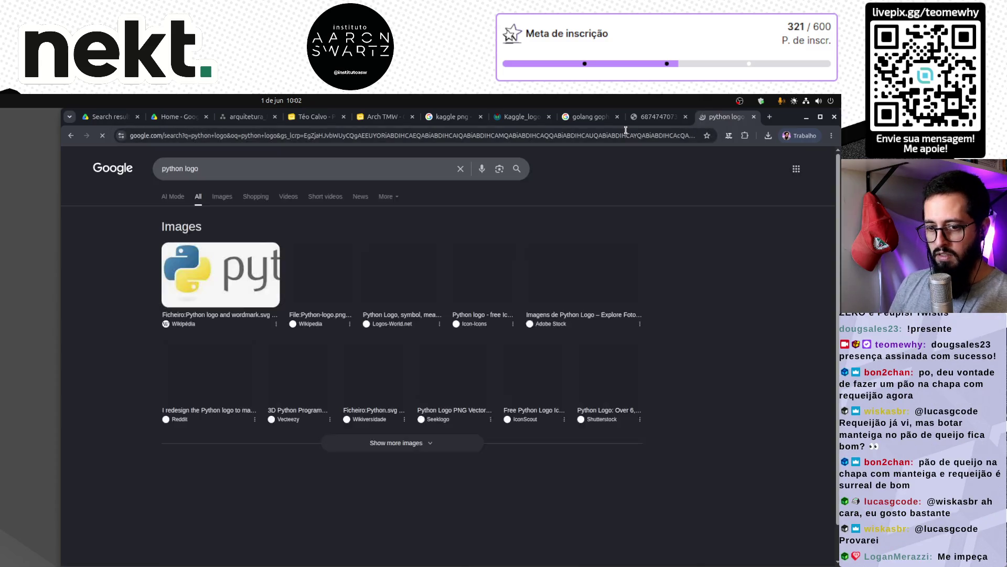
pyautogui.click(222, 196)
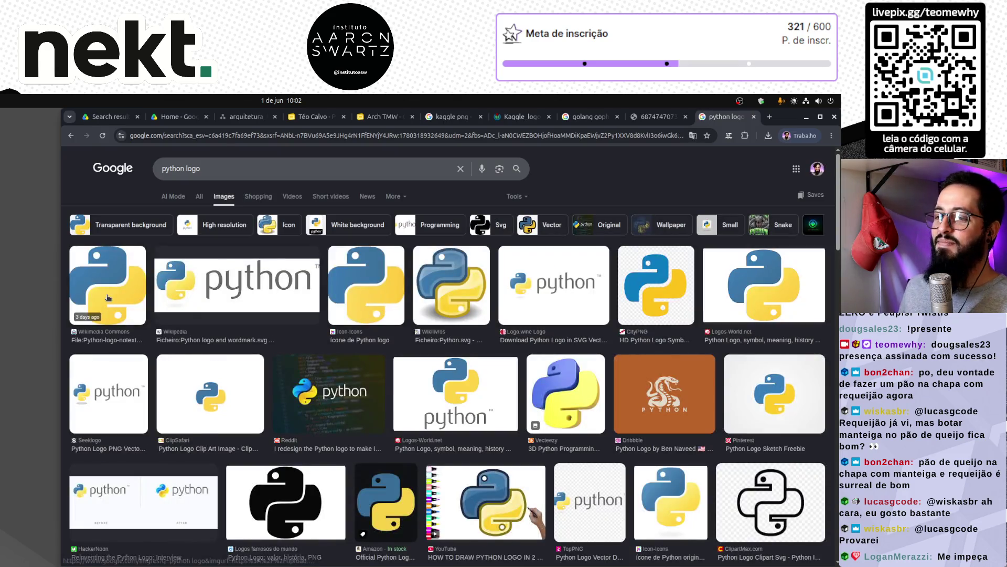
pyautogui.click(107, 286)
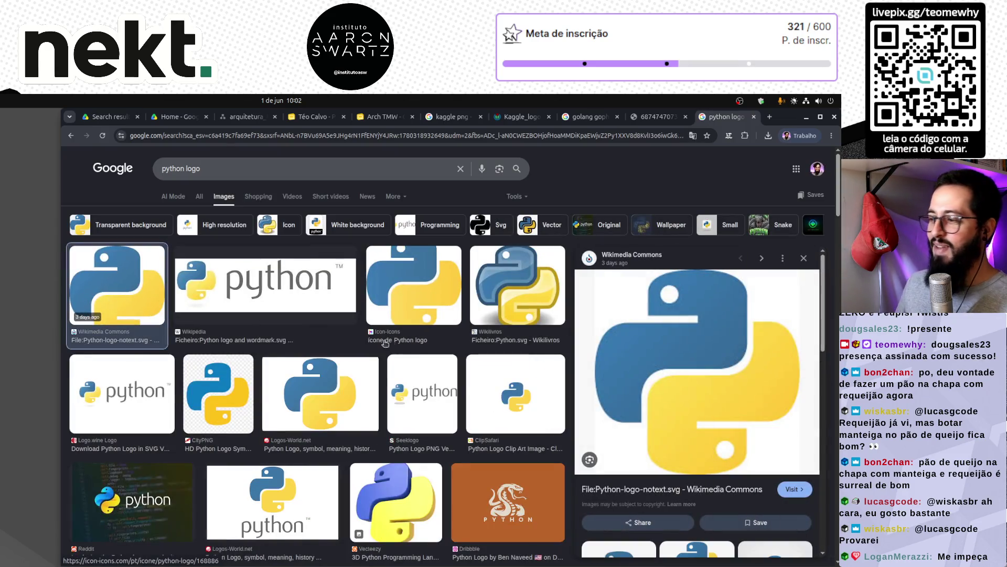
pyautogui.rightClick(649, 361)
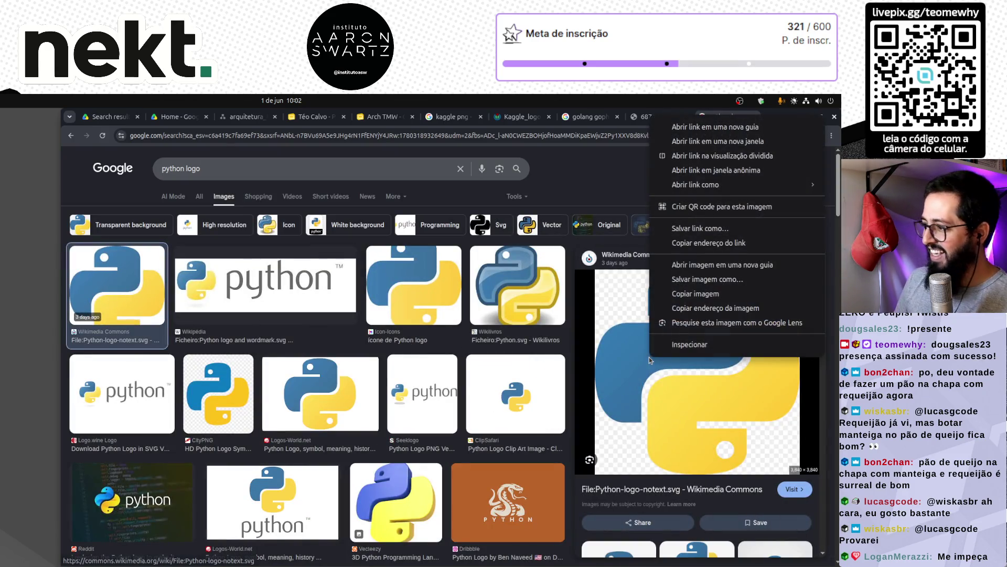
pyautogui.click(706, 264)
# Copy the full-size Wikimedia Python logo and return to the Téo Calvo slide deck.
pyautogui.click(727, 116)
pyautogui.rightClick(479, 298)
pyautogui.click(534, 340)
pyautogui.click(231, 116)
pyautogui.click(294, 116)
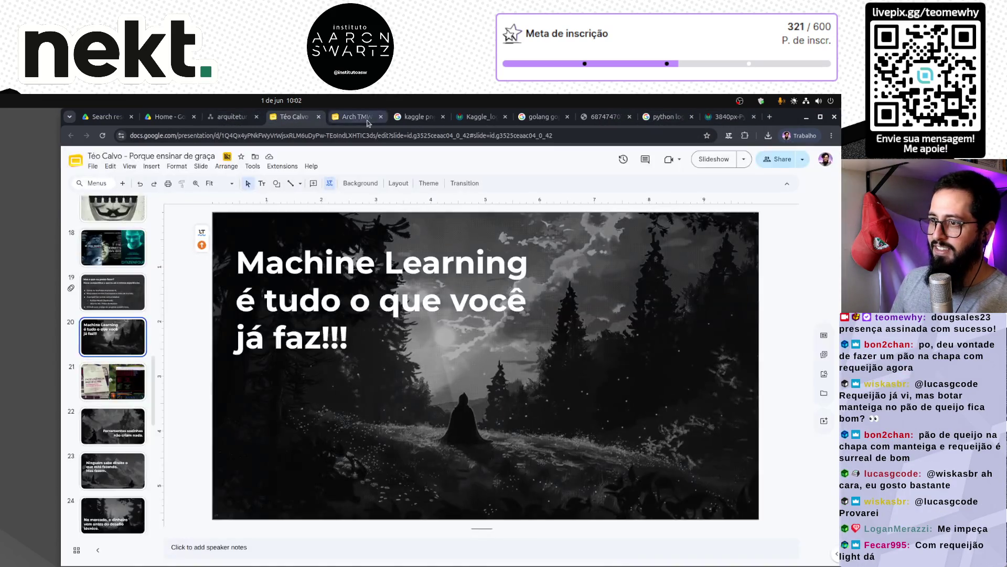
# On slide 14 of Arch TMW, delete the Go gopher and paste the Python logo top-right.
pyautogui.click(363, 117)
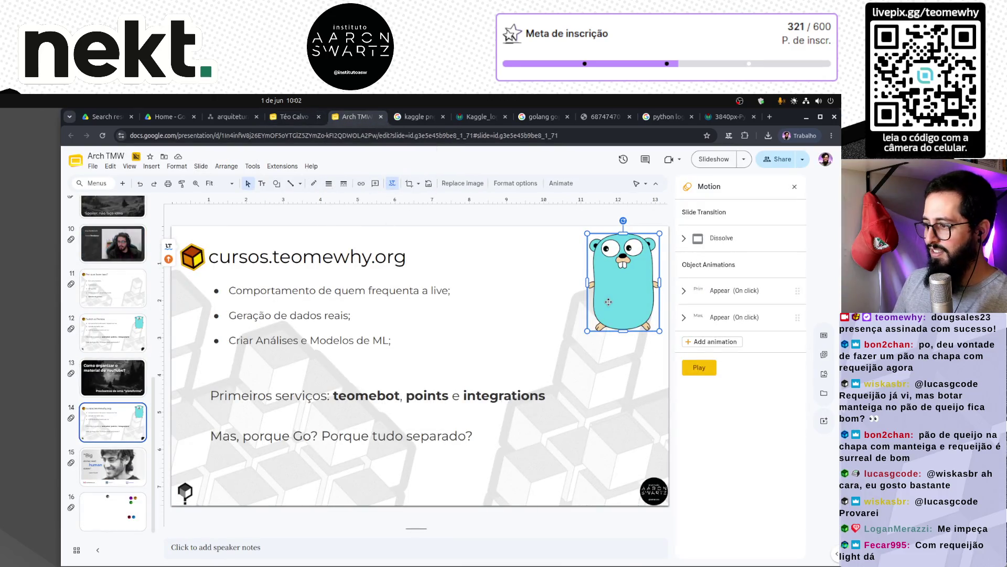
pyautogui.press('Delete')
pyautogui.hotkey('ctrl', 'v')
pyautogui.moveTo(627, 278); pyautogui.dragTo(628, 283)
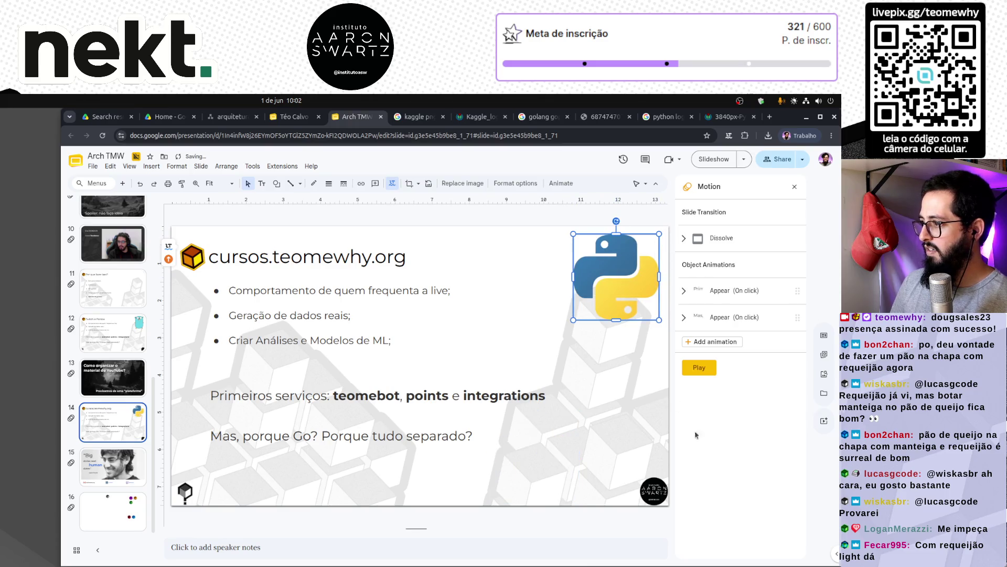
pyautogui.click(734, 290)
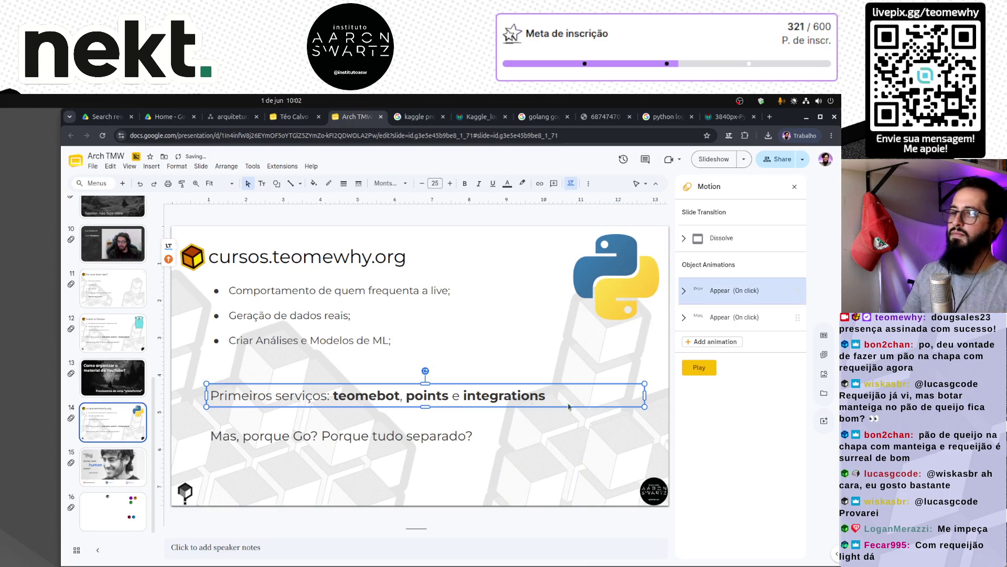
pyautogui.click(334, 478)
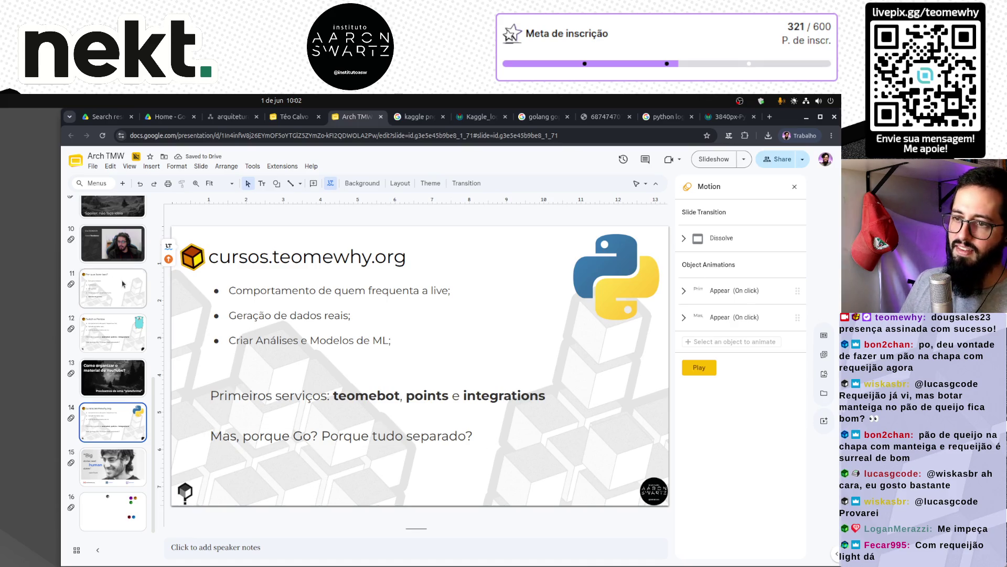
pyautogui.press('pageup')
# Enlarge the font of all bullets on slide 12, Twitch e Pontos.
pyautogui.click(130, 336)
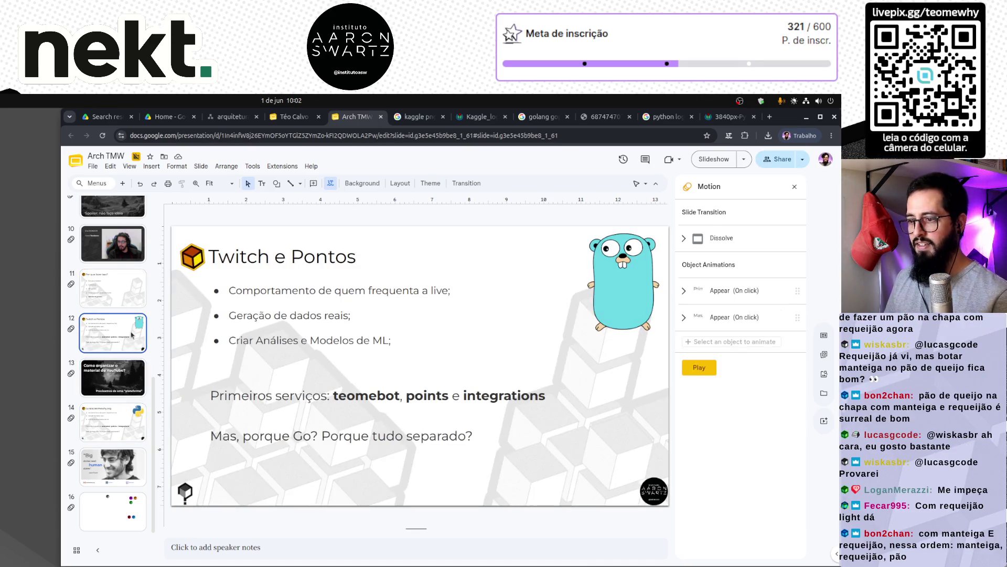
pyautogui.click(284, 324)
pyautogui.hotkey('ctrl', 'a')
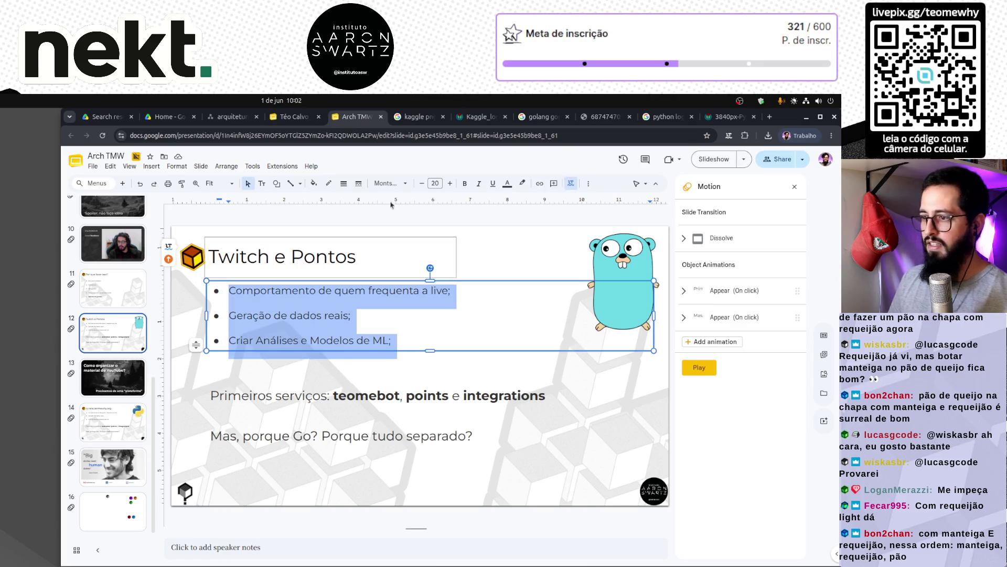
pyautogui.click(450, 183)
pyautogui.click(449, 183)
# Set the Primeiros serviços and Mas, porque Go? boxes to 26 and widen the question onto one line.
pyautogui.click(330, 402)
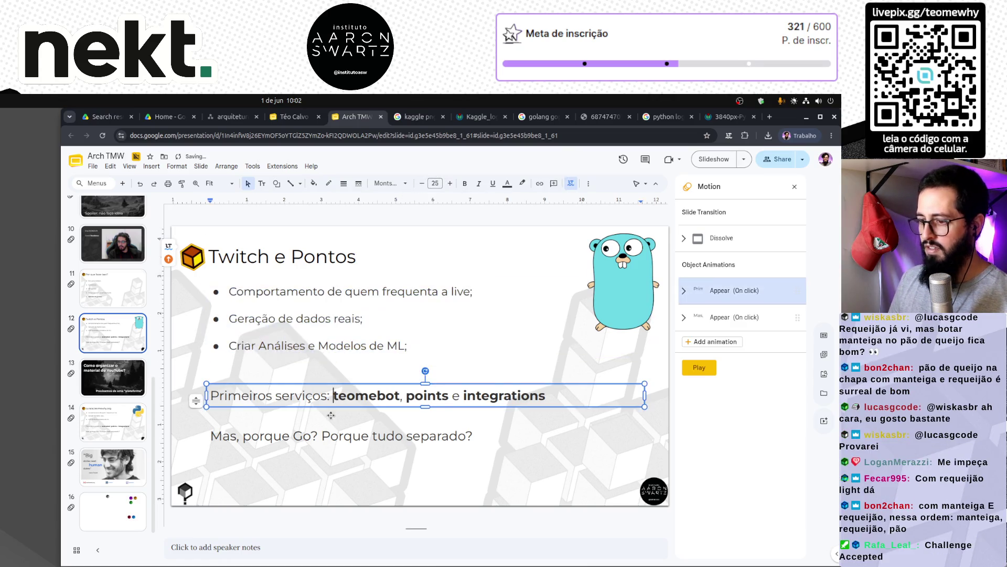
pyautogui.keyDown('shift'); pyautogui.click(341, 436); pyautogui.keyUp('shift')
pyautogui.click(450, 183)
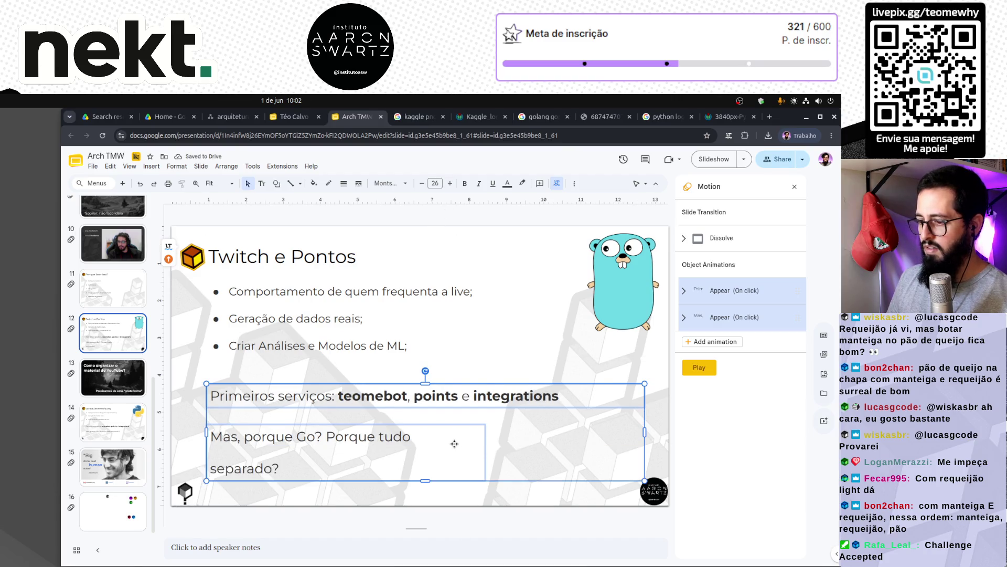
pyautogui.click(549, 334)
pyautogui.click(478, 440)
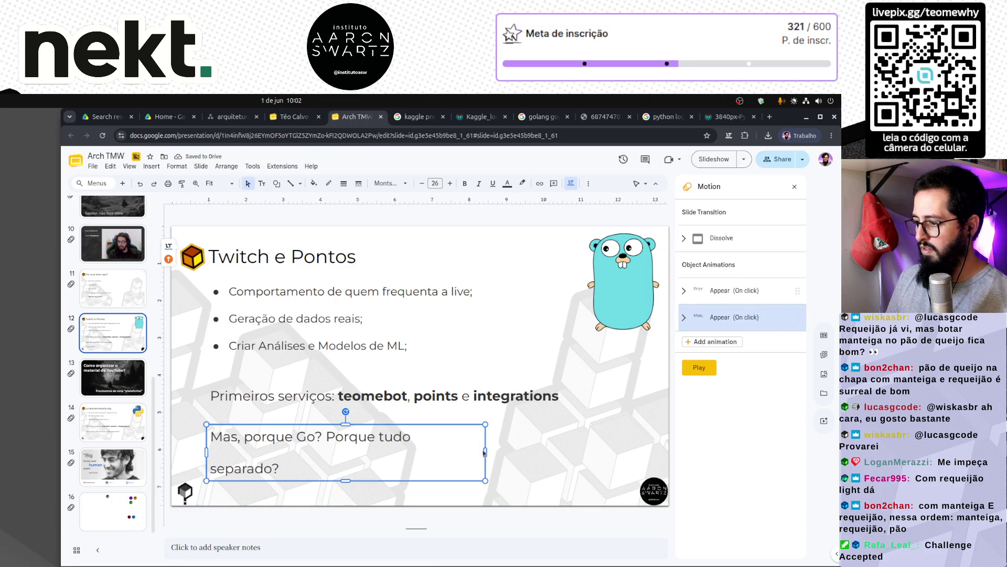
pyautogui.moveTo(485, 453); pyautogui.dragTo(568, 452)
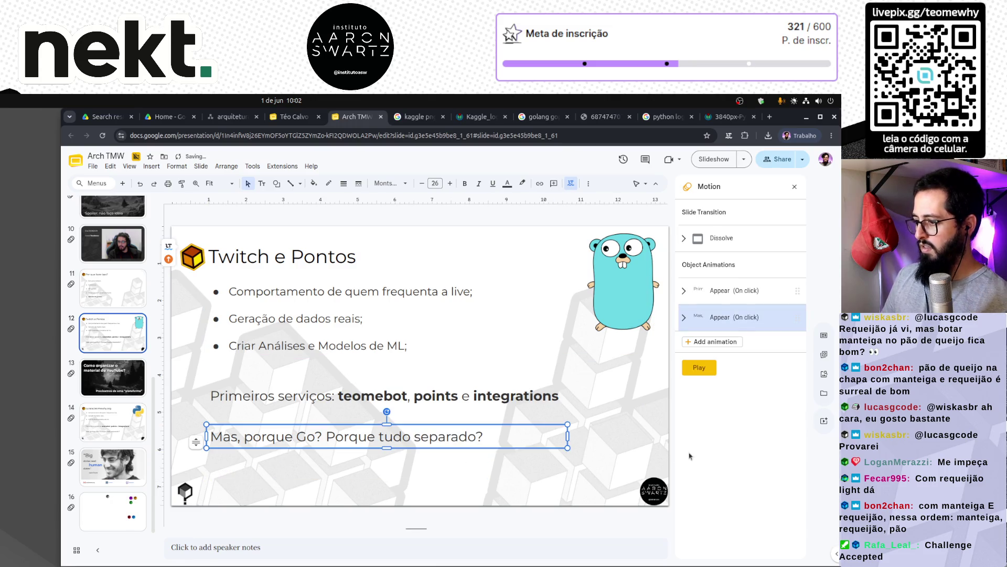
pyautogui.click(491, 473)
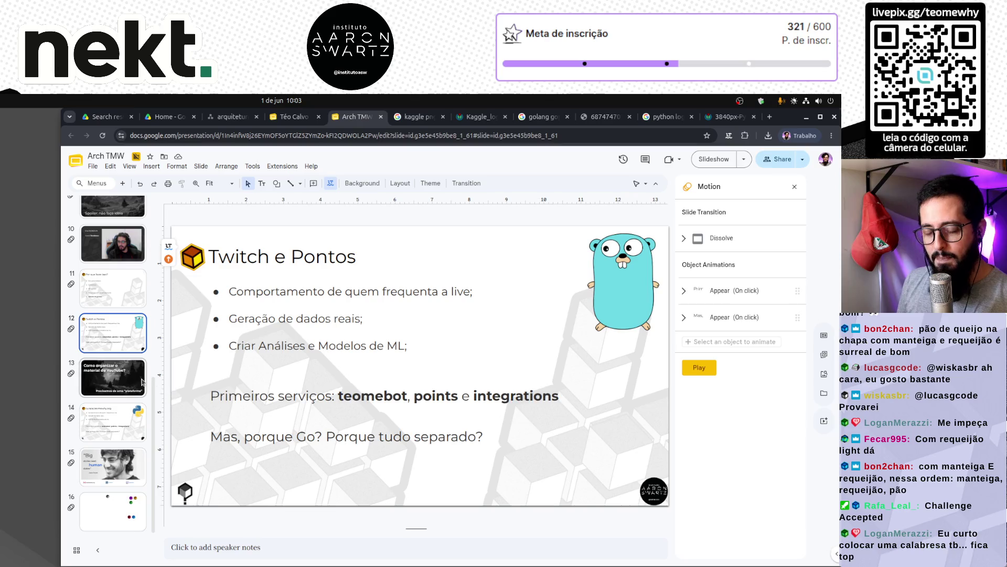
pyautogui.click(114, 299)
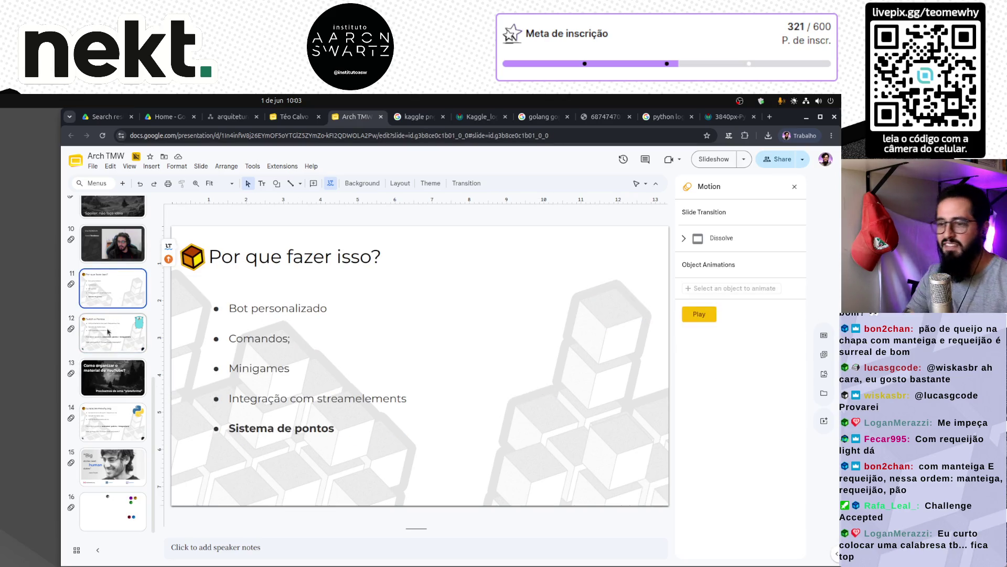
# On slide 14, try 'Não sou dev' as the first bullet, then clear it.
pyautogui.click(108, 332)
pyautogui.click(115, 299)
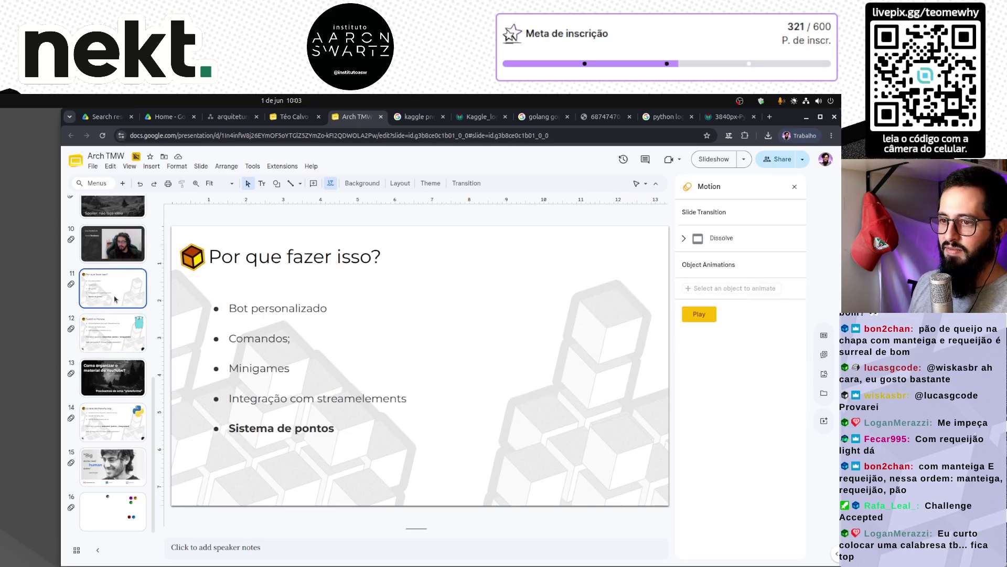
pyautogui.scroll(3, 114, 299)
pyautogui.scroll(2, 114, 299)
pyautogui.scroll(-5, 110, 356)
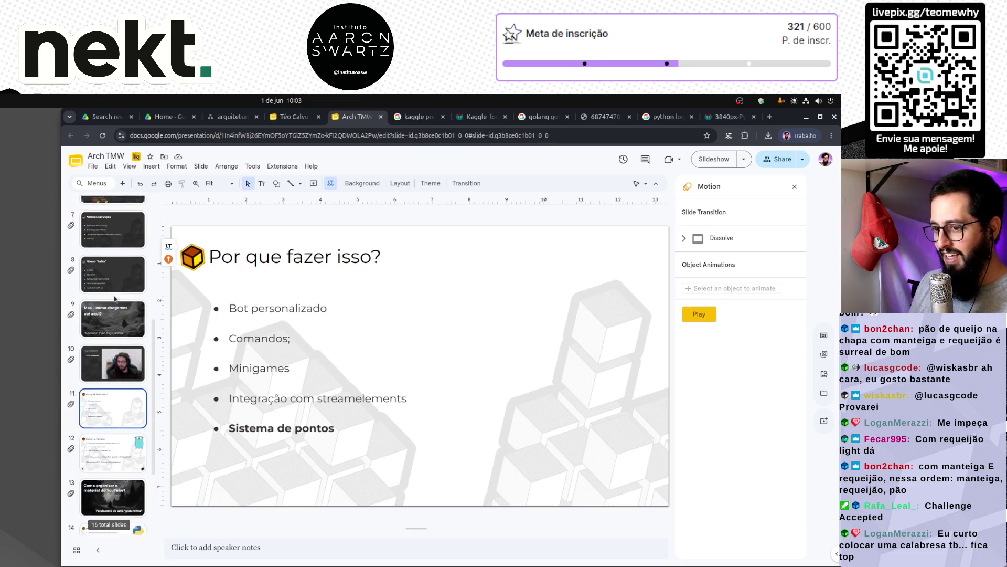
pyautogui.click(109, 375)
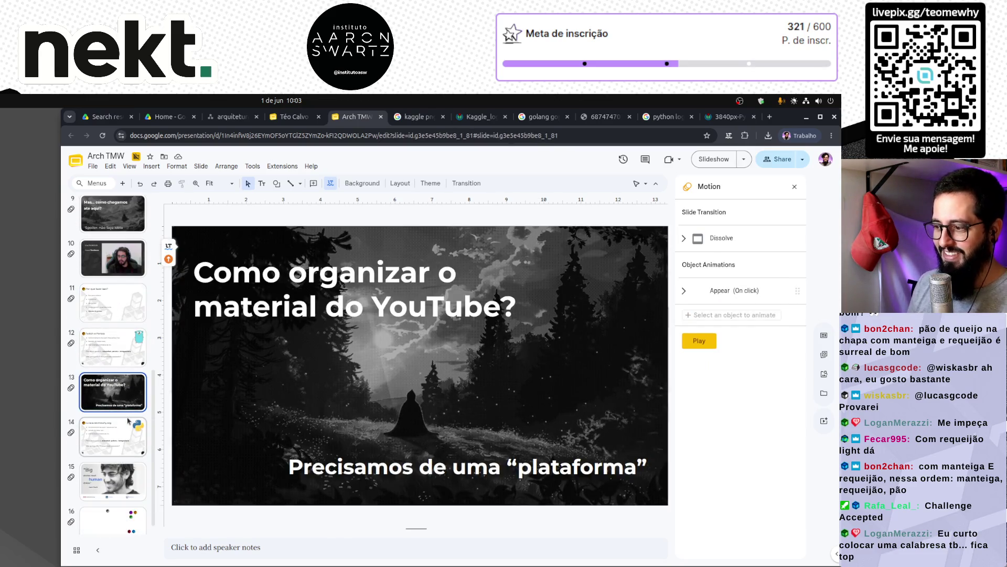
pyautogui.click(133, 447)
pyautogui.click(336, 298)
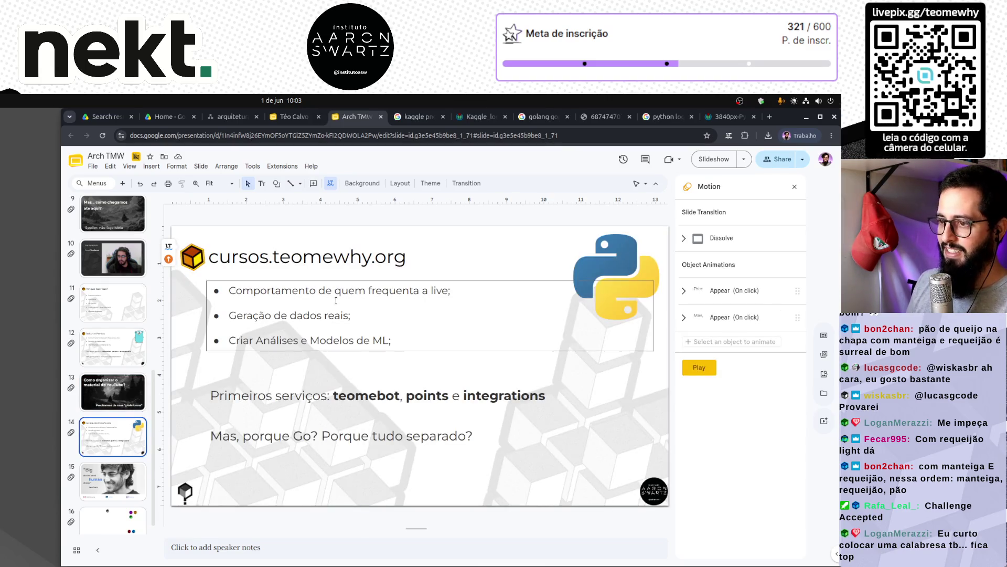
pyautogui.tripleClick(337, 295)
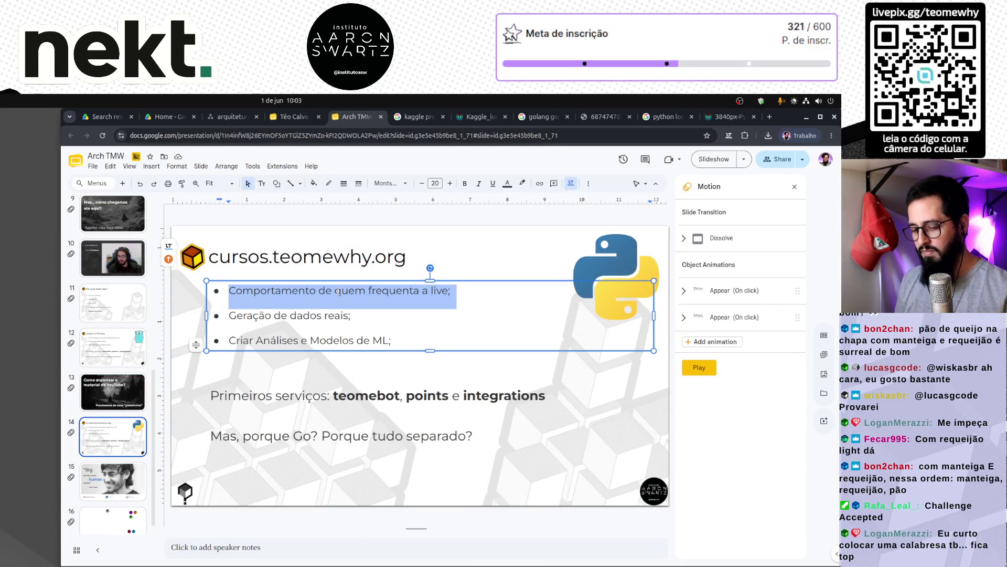
pyautogui.write('N')
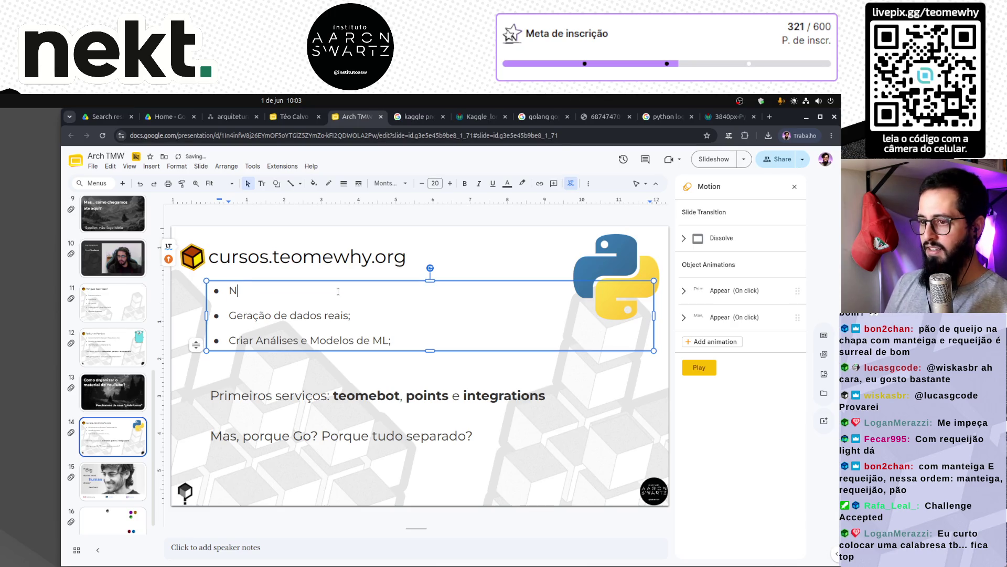
pyautogui.write('ão sou dev')
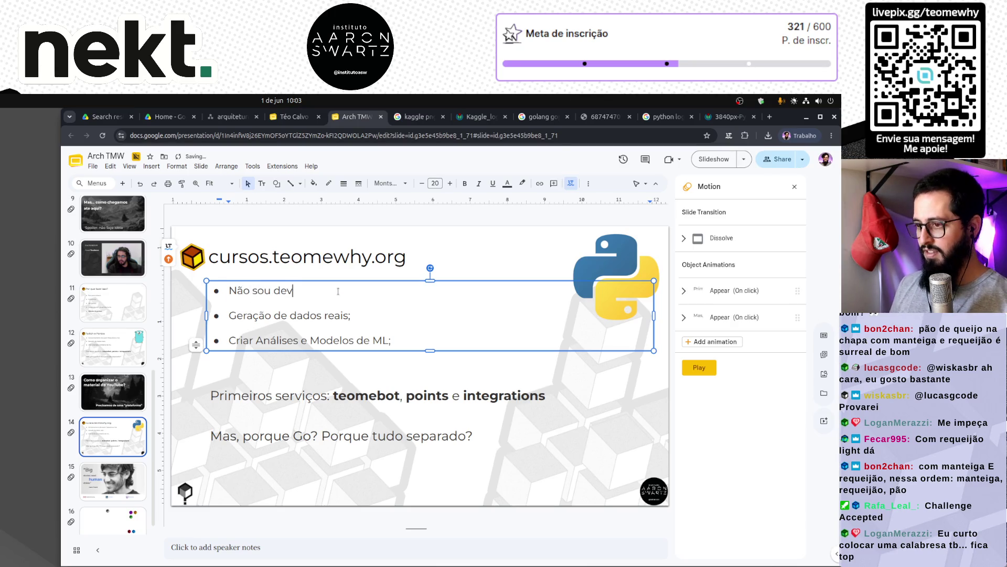
pyautogui.tripleClick(337, 291)
pyautogui.press('BackSpace')
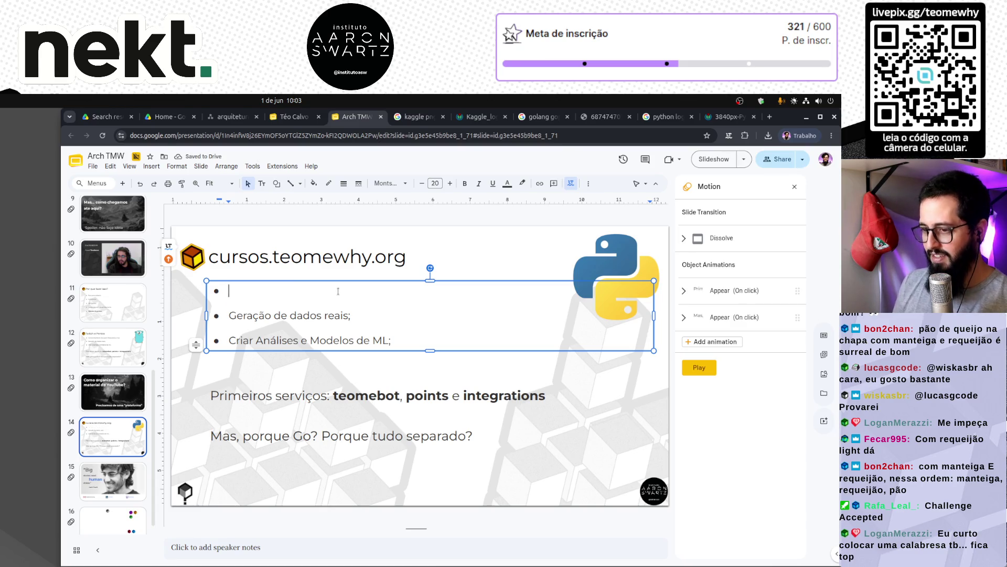
# Make the first bullet 'Streamlit!' and select the remaining bullets below it.
pyautogui.write('Strea')
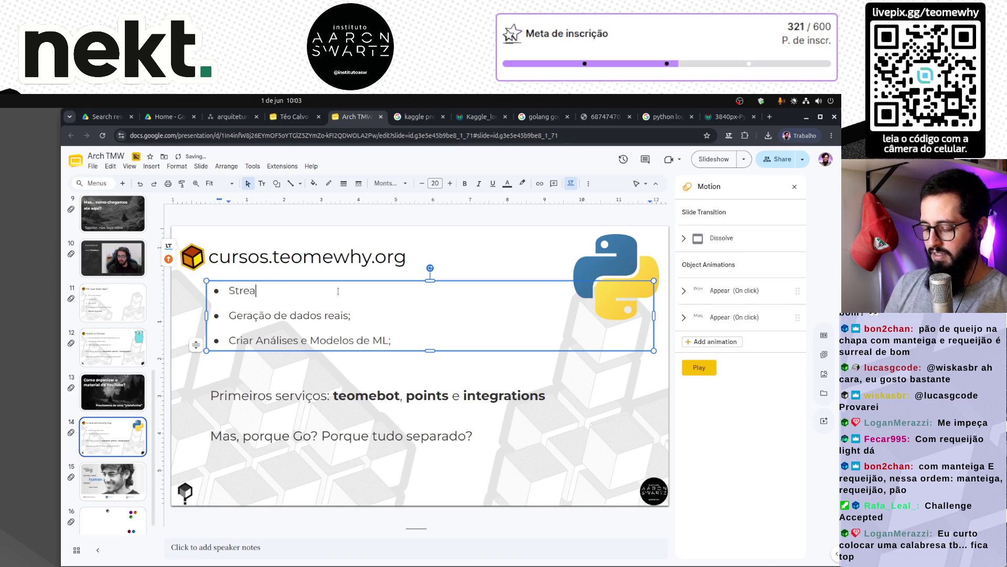
pyautogui.write('mlit!')
pyautogui.press('Home')
pyautogui.hotkey('shift', 'Down')
pyautogui.hotkey('shift', 'Down')
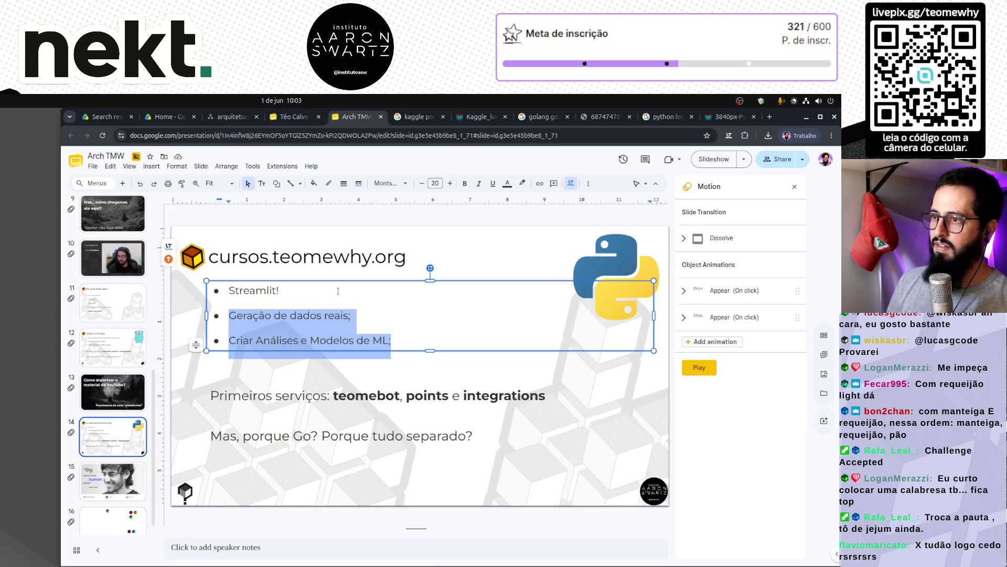
pyautogui.scroll(5, 113, 335)
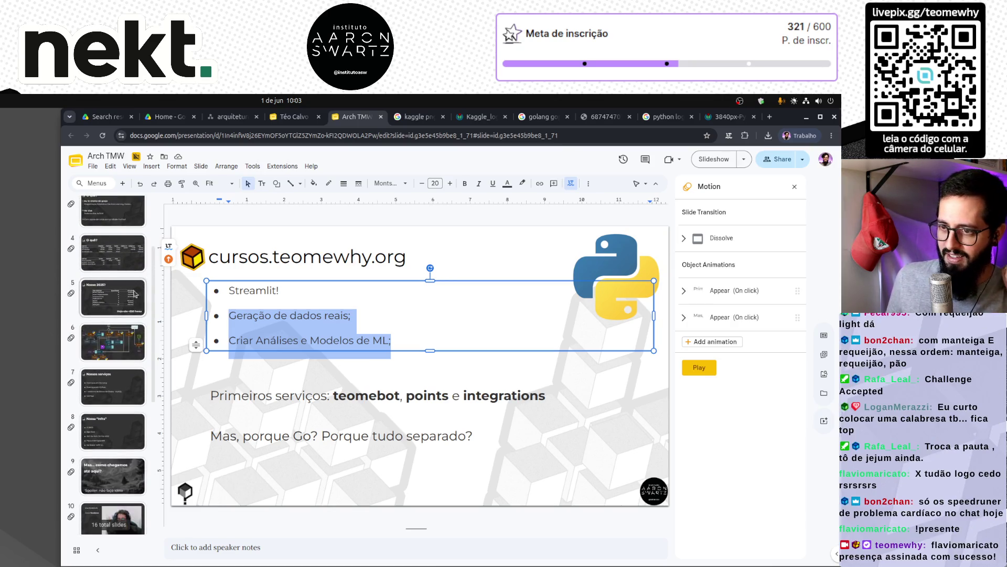
pyautogui.click(116, 336)
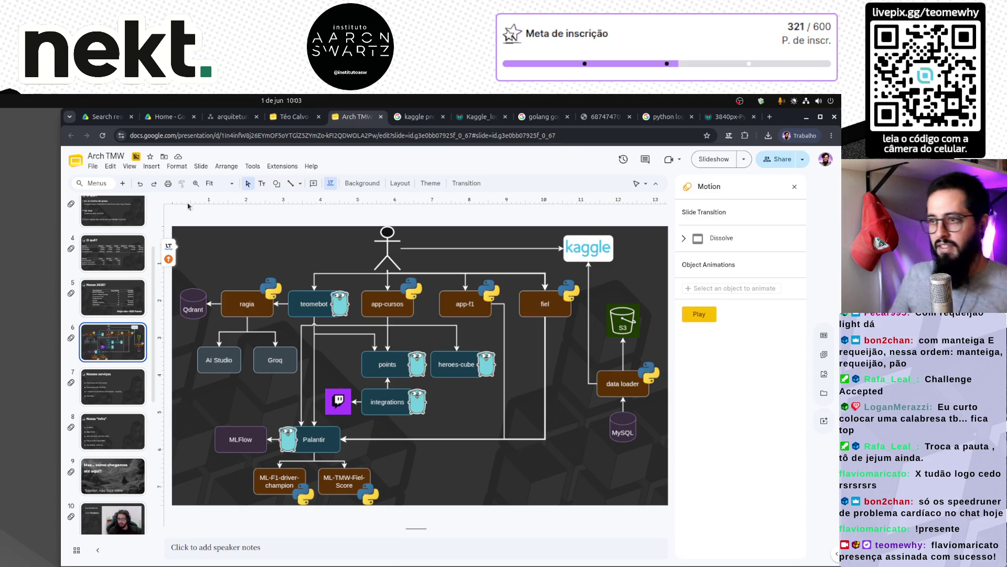
# Compare with the Twitch e Pontos slide and undo the stray 'Não' on the cursos.teomewhy.org bullets.
pyautogui.click(297, 117)
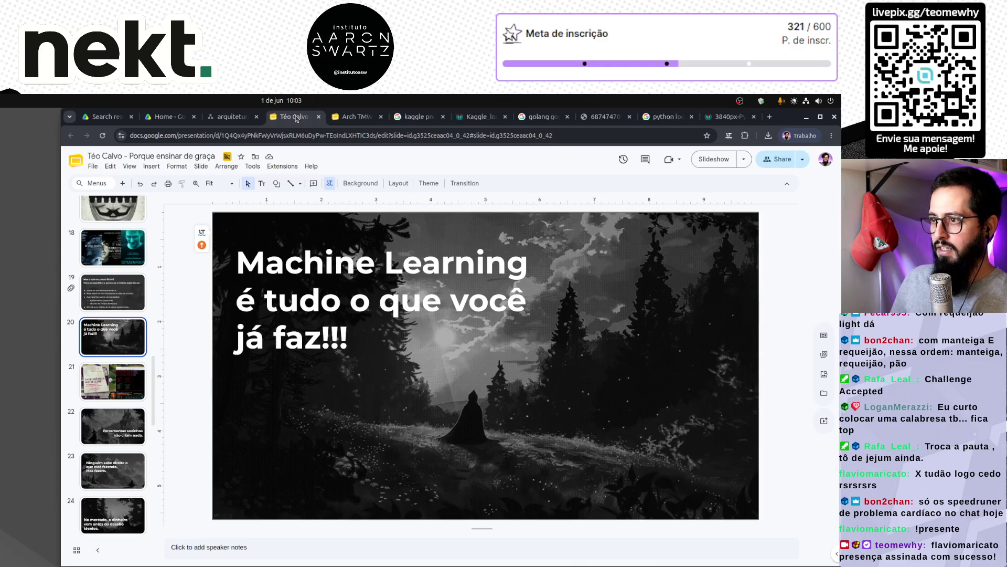
pyautogui.click(355, 117)
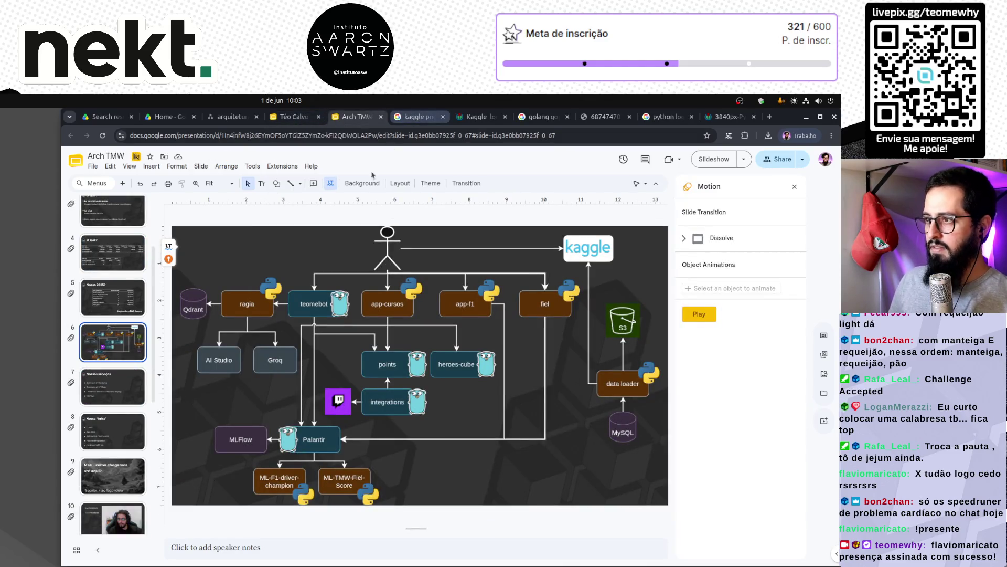
pyautogui.scroll(-5, 114, 414)
pyautogui.click(119, 426)
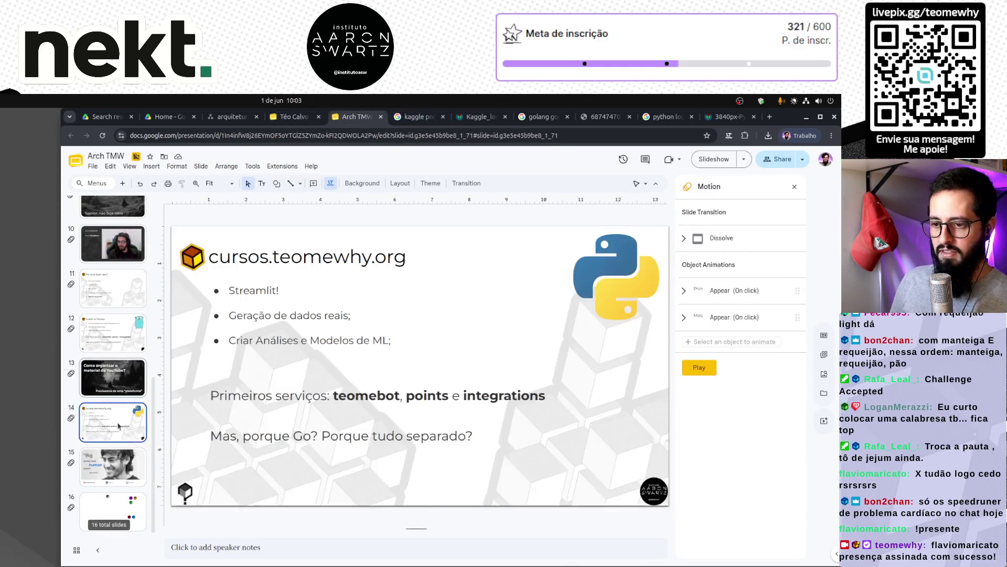
pyautogui.click(319, 340)
pyautogui.tripleClick(305, 293)
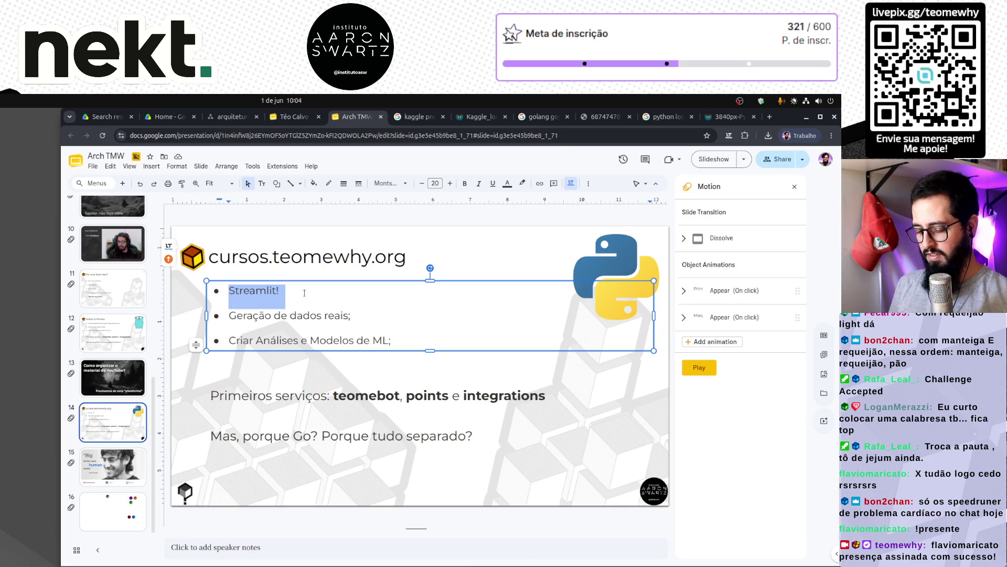
pyautogui.write('N')
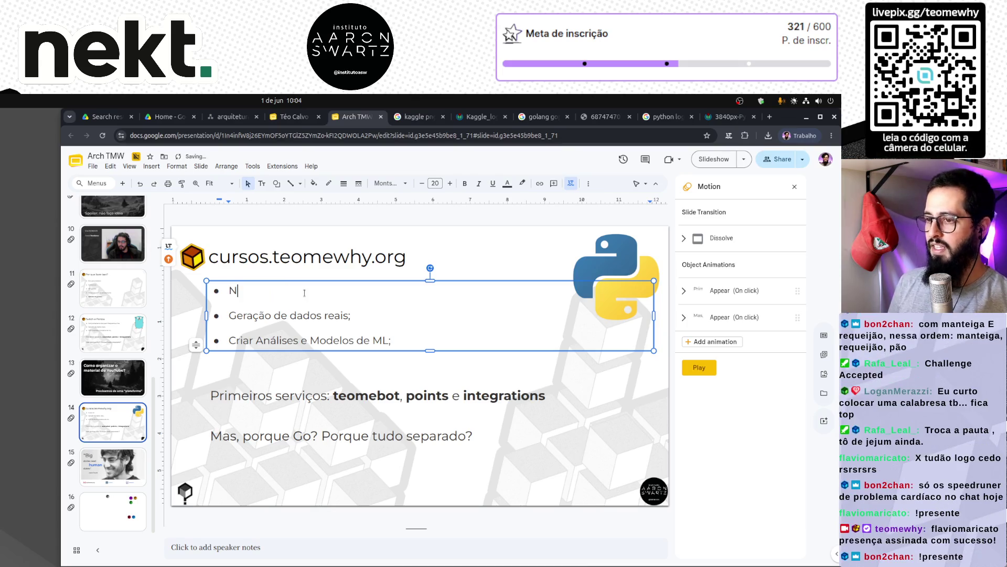
pyautogui.write('ão')
pyautogui.click(113, 332)
pyautogui.click(262, 356)
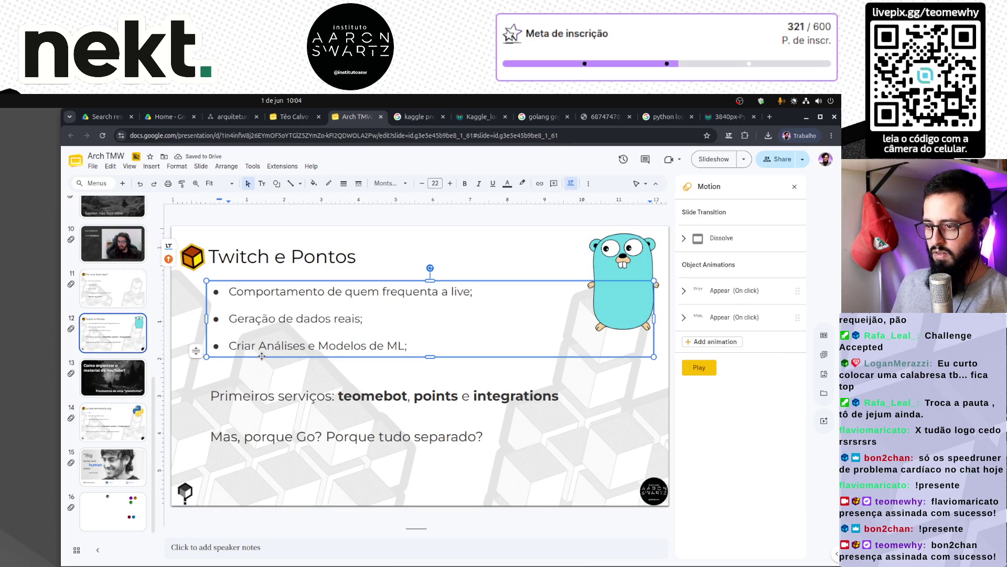
pyautogui.click(131, 428)
pyautogui.click(303, 353)
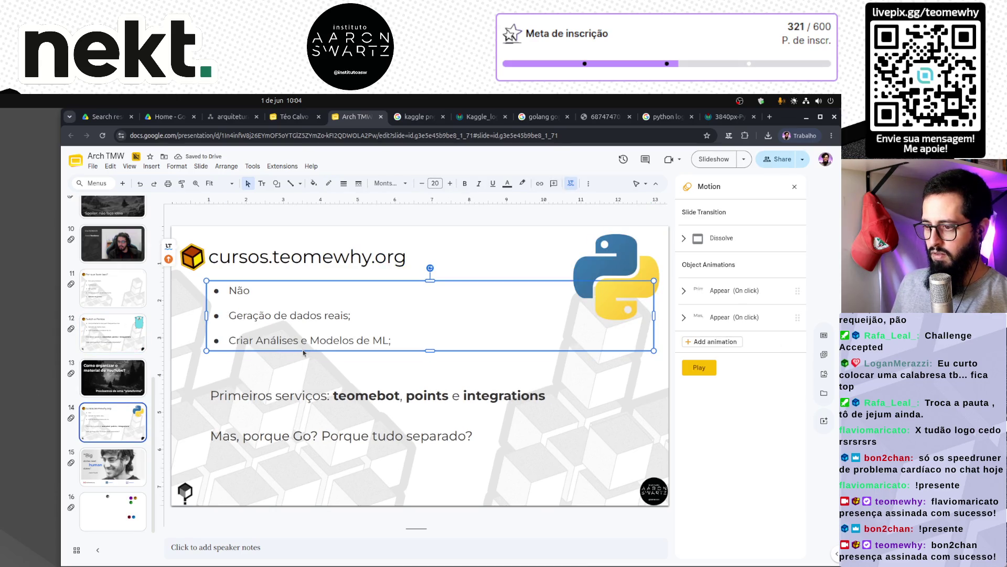
pyautogui.hotkey('ctrl', 'z')
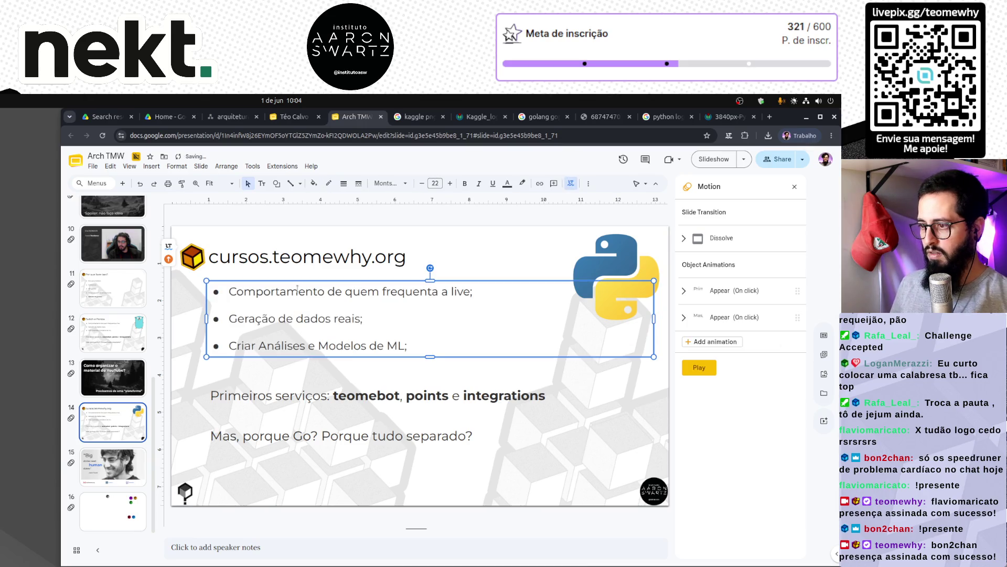
# Rewrite the first three bullets as 'Tela para usuário;', 'Criação de PDI' and 'Acompanhar cursos iniciados'.
pyautogui.tripleClick(297, 290)
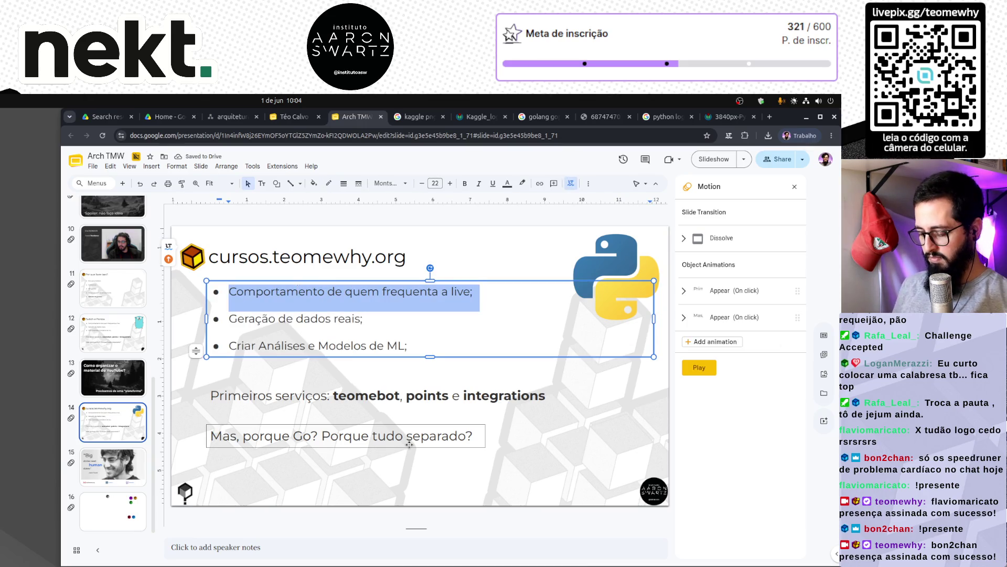
pyautogui.press('BackSpace')
pyautogui.write('T')
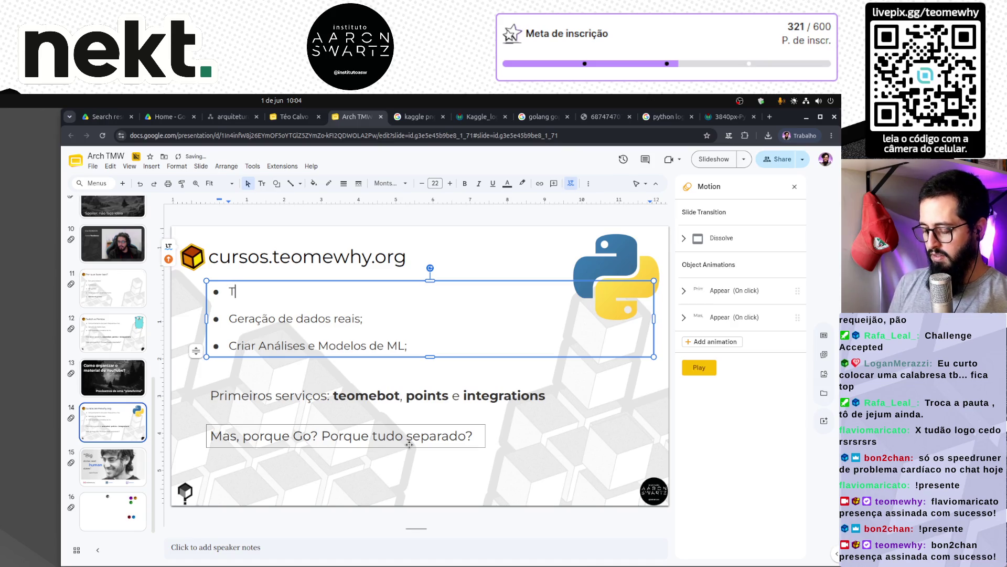
pyautogui.write('ela para usuário;')
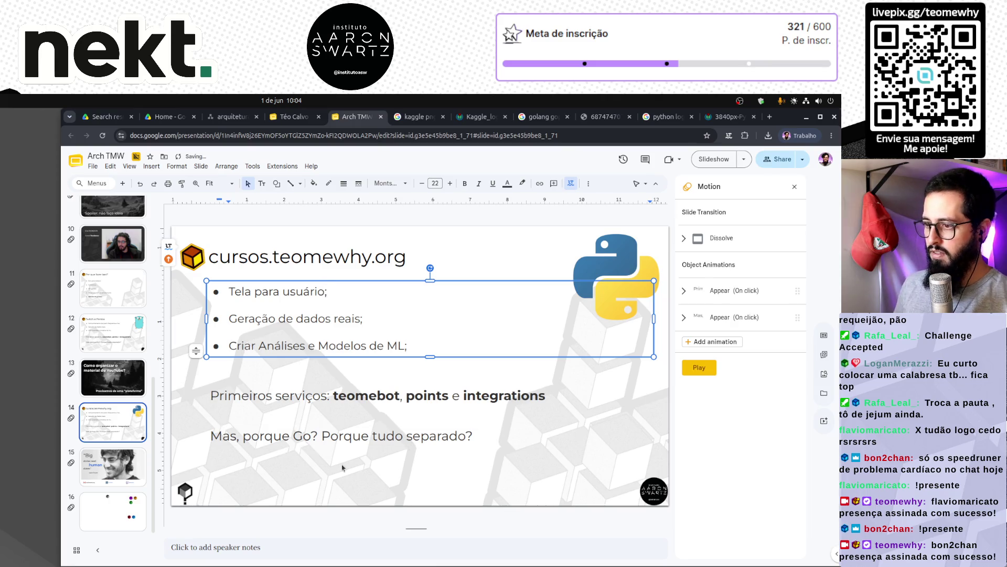
pyautogui.tripleClick(317, 318)
pyautogui.write('Criação de PDI')
pyautogui.tripleClick(299, 345)
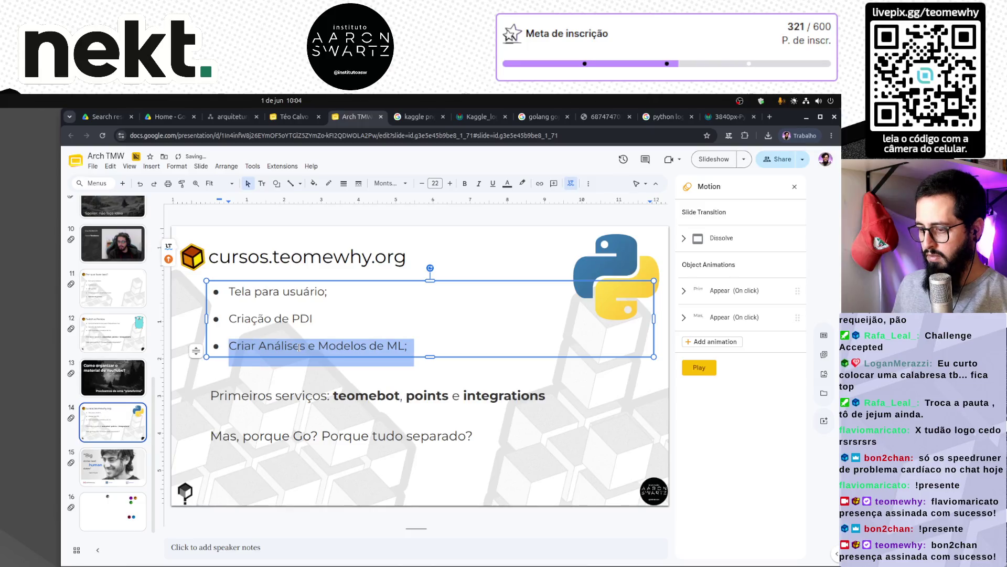
pyautogui.write('Acompanhar ')
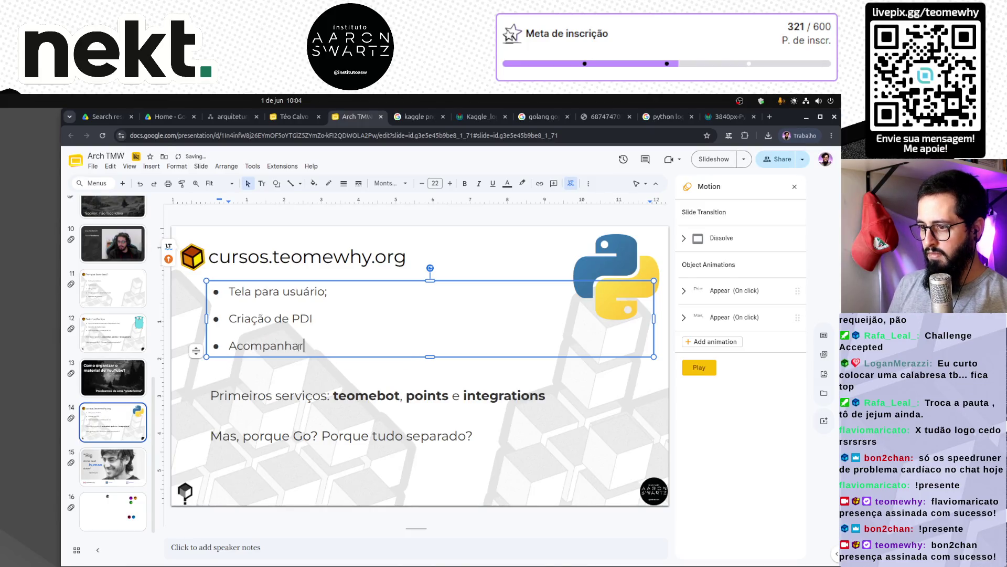
pyautogui.write('curs')
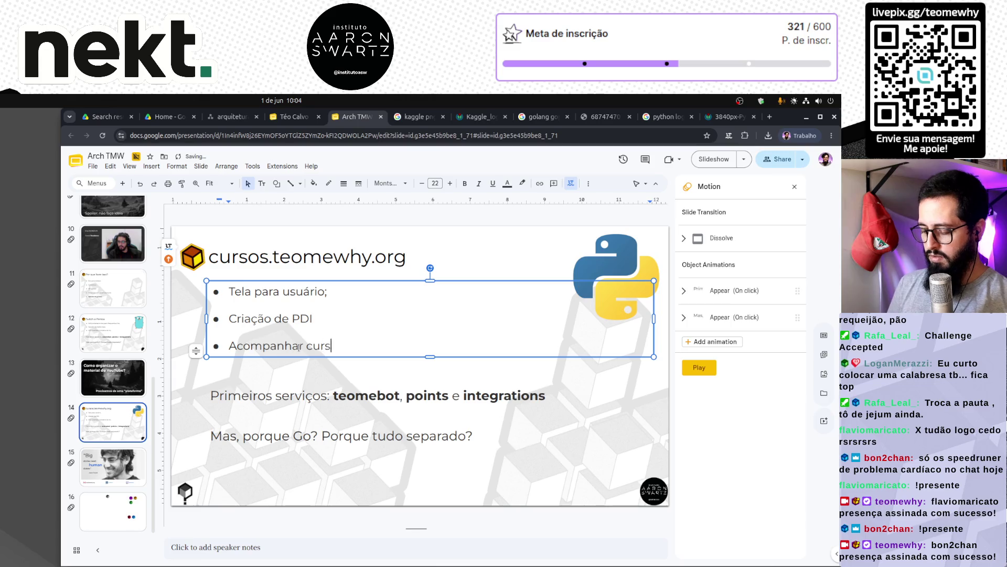
pyautogui.write('os iniciados')
# Add a fourth bullet 'Pontos;' and select the Mas, porque Go? text box.
pyautogui.press('Return')
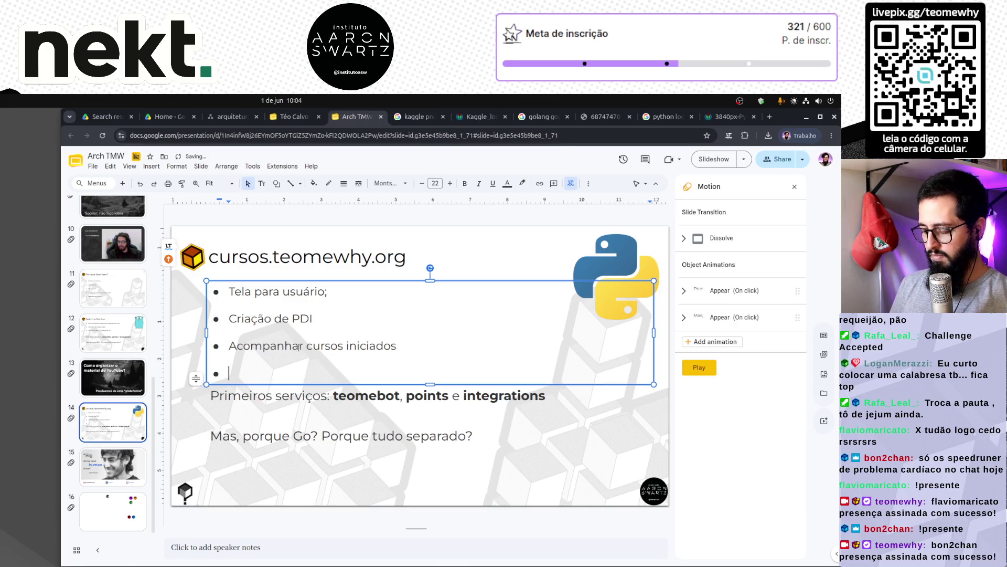
pyautogui.write('Pontos;')
pyautogui.click(322, 443)
pyautogui.press('Escape')
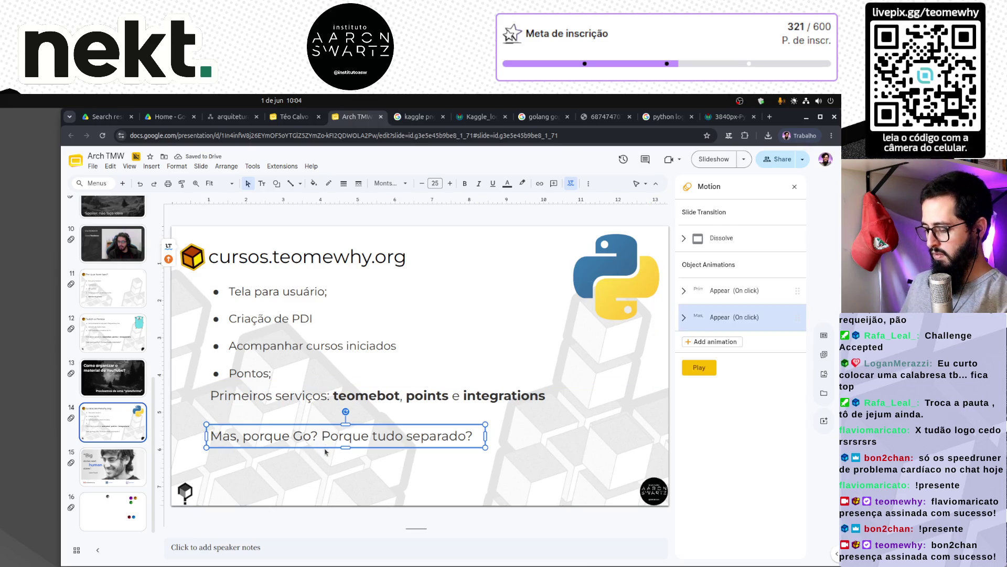
# Delete the Mas, porque Go? box, move Primeiros serviços down and trim its text to 'app'.
pyautogui.press('Delete')
pyautogui.click(322, 405)
pyautogui.moveTo(322, 405); pyautogui.dragTo(320, 481)
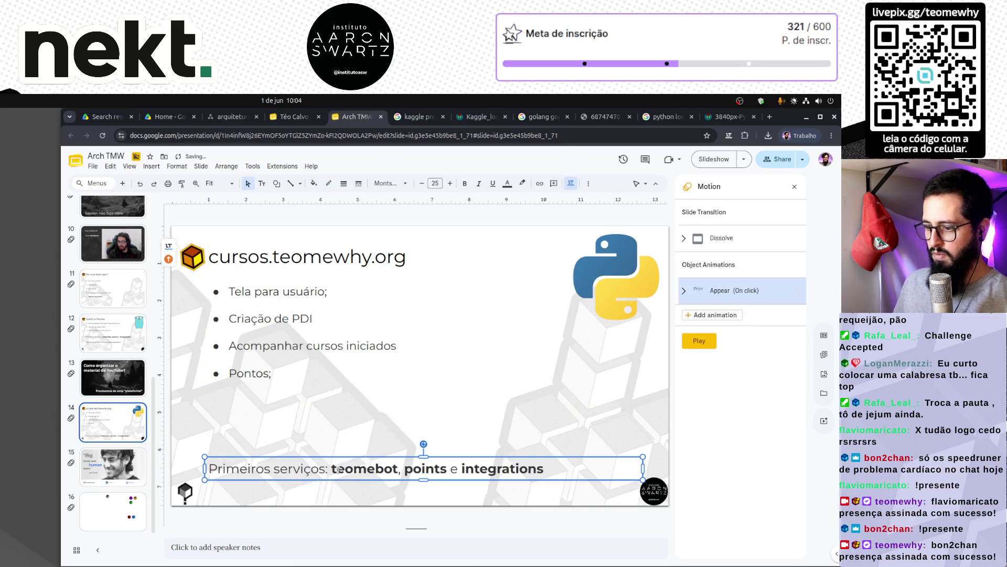
pyautogui.click(439, 468)
pyautogui.moveTo(398, 469); pyautogui.dragTo(552, 471)
pyautogui.press('BackSpace')
pyautogui.hotkey('ctrl', 'shift', 'Left')
pyautogui.write('app')
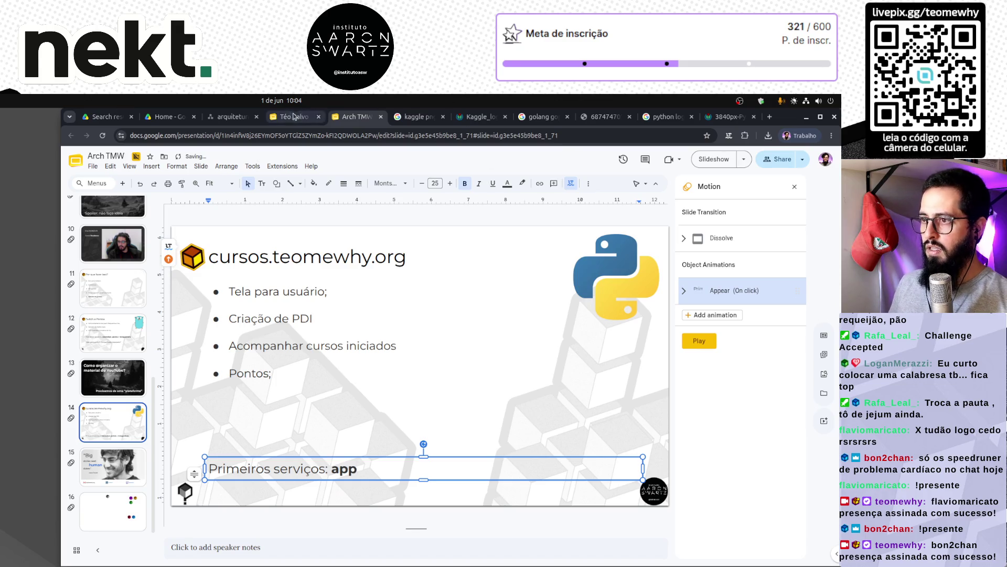
# Extend the text to 'app-cursos' and end the second and third bullets with semicolons.
pyautogui.click(294, 120)
pyautogui.click(351, 117)
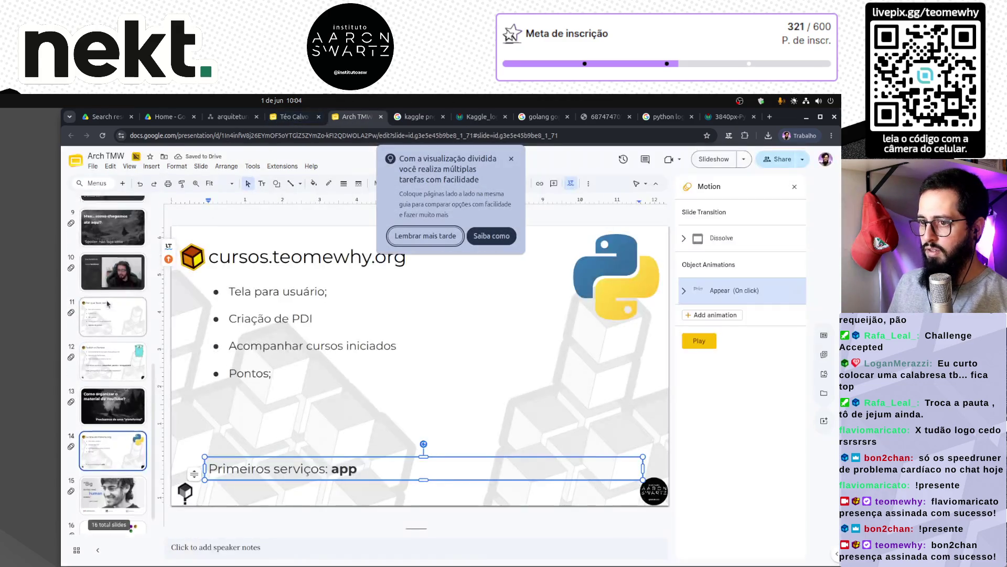
pyautogui.click(109, 287)
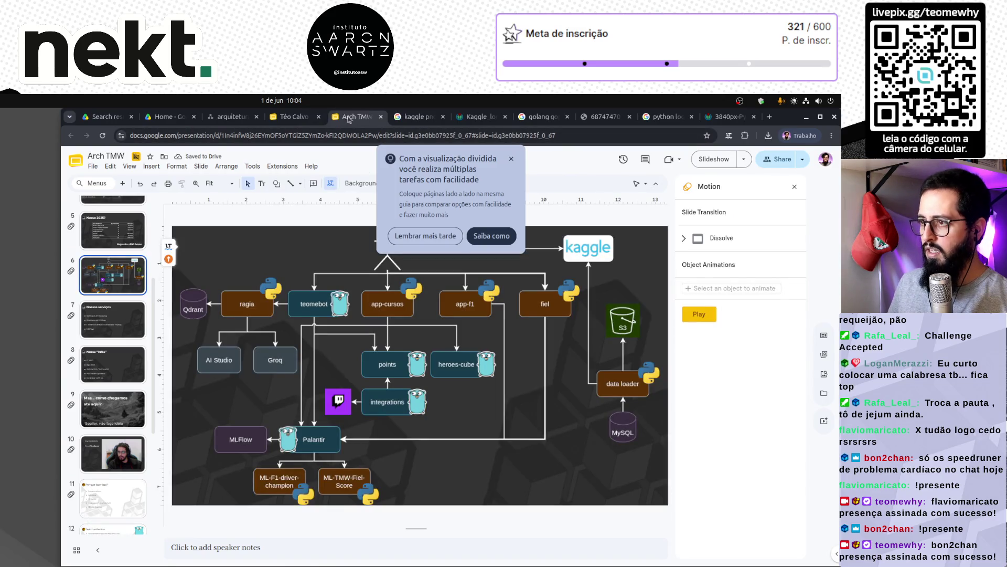
pyautogui.scroll(-1, 119, 400)
pyautogui.scroll(-5, 118, 400)
pyautogui.click(112, 423)
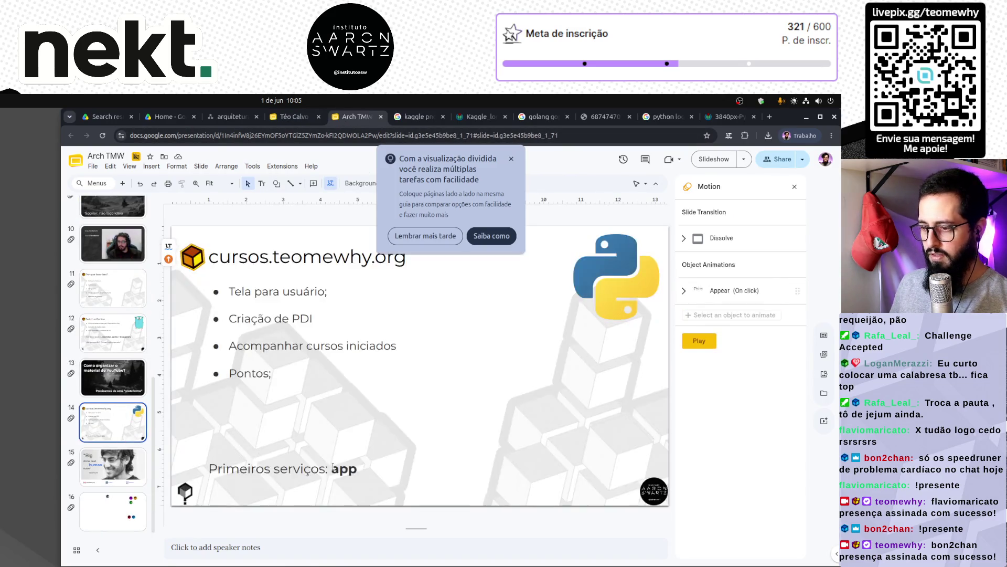
pyautogui.click(359, 468)
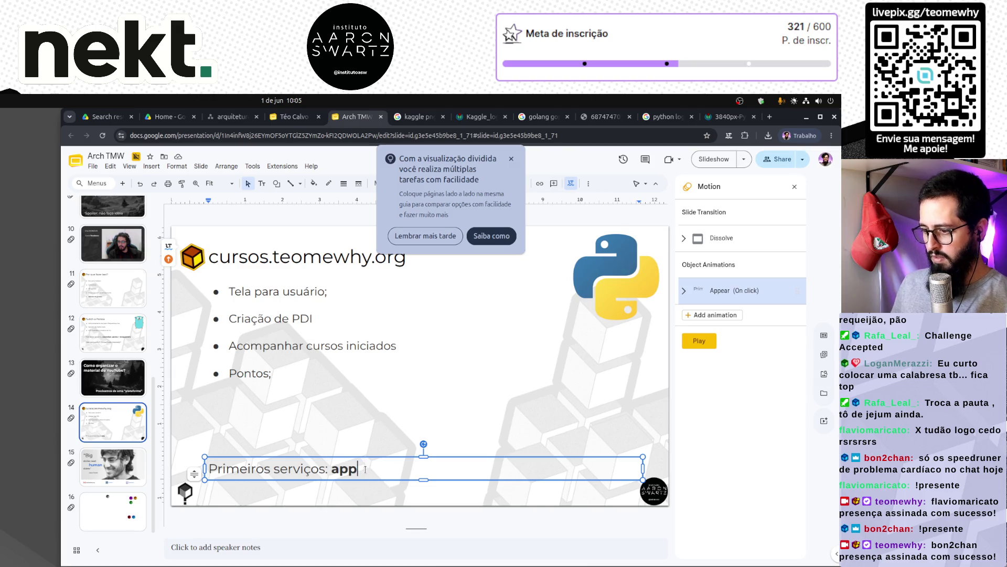
pyautogui.write('-cursos')
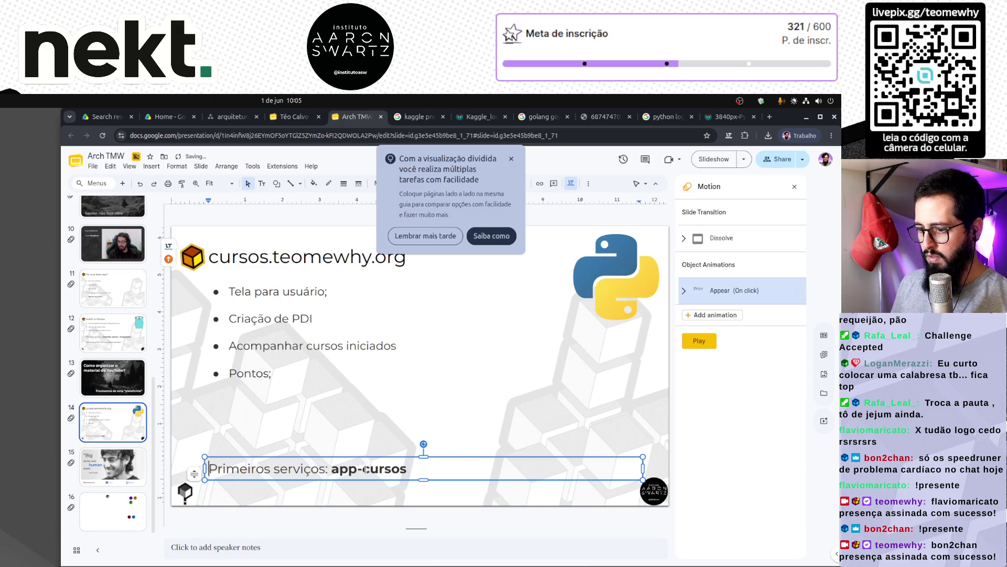
pyautogui.click(398, 327)
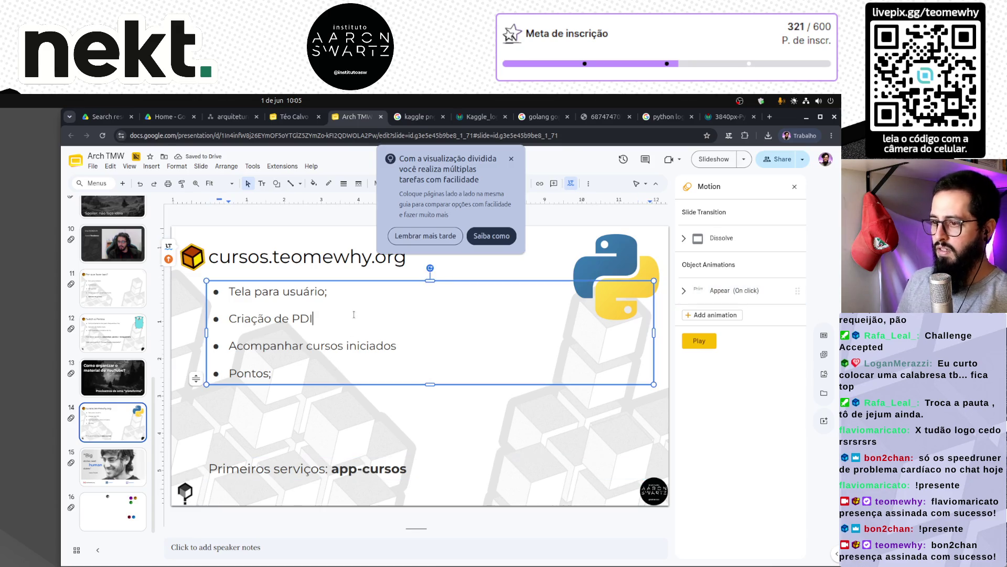
pyautogui.write(';')
pyautogui.click(398, 345)
pyautogui.write(';')
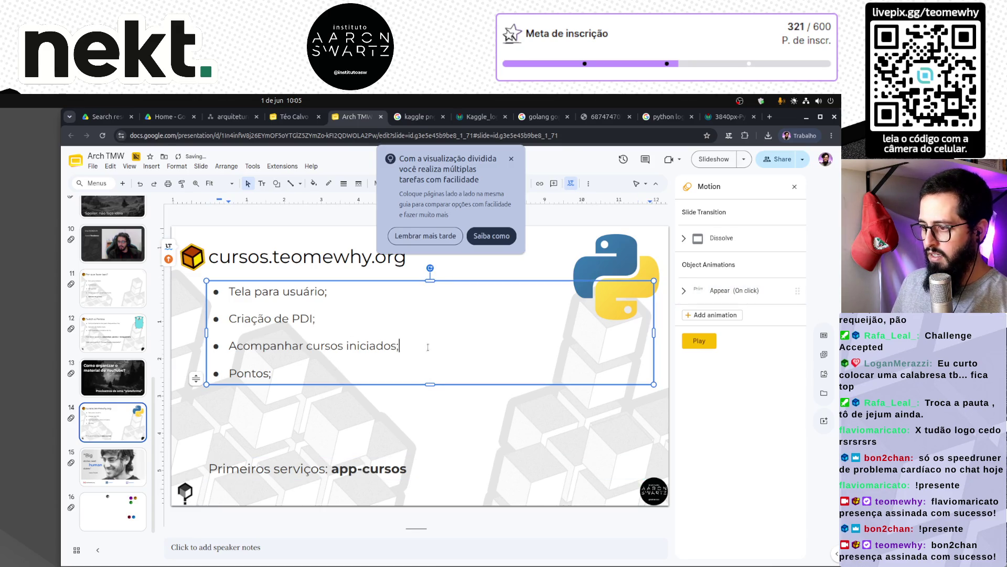
pyautogui.click(307, 411)
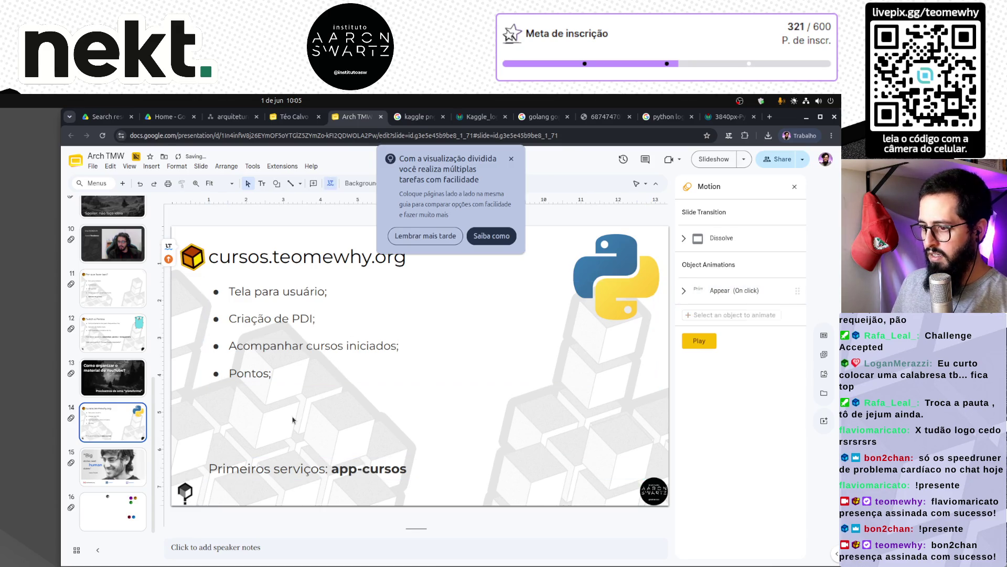
# Replace the line with 'Como expor o app-cursos?', unbold the '?', and raise it higher.
pyautogui.click(306, 473)
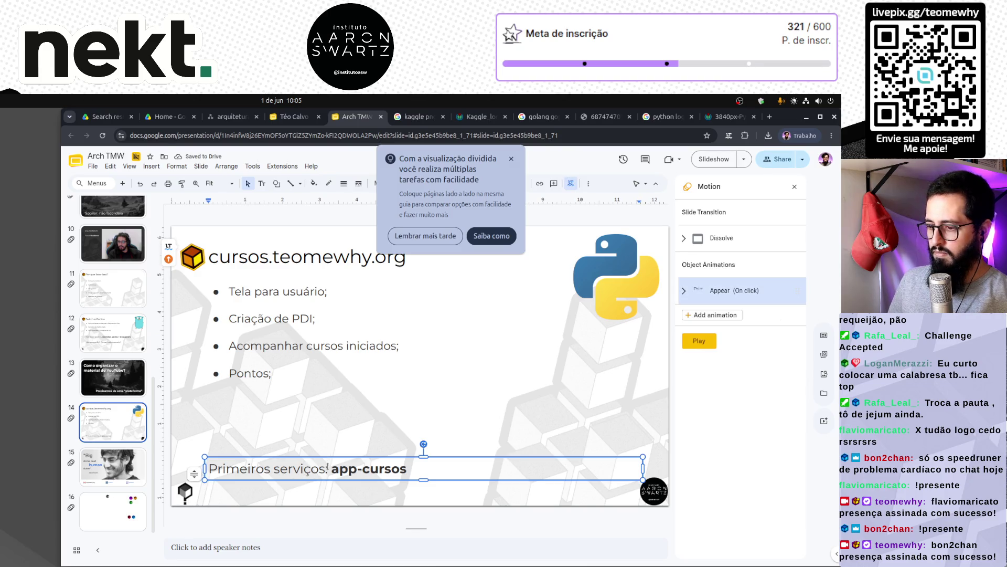
pyautogui.moveTo(328, 470); pyautogui.dragTo(193, 465)
pyautogui.write('Como expo')
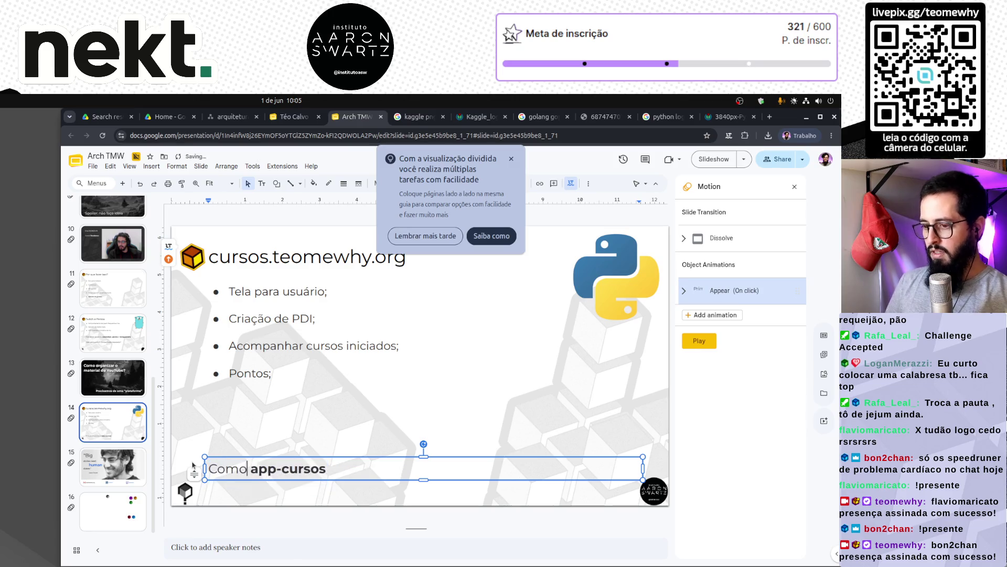
pyautogui.write('r')
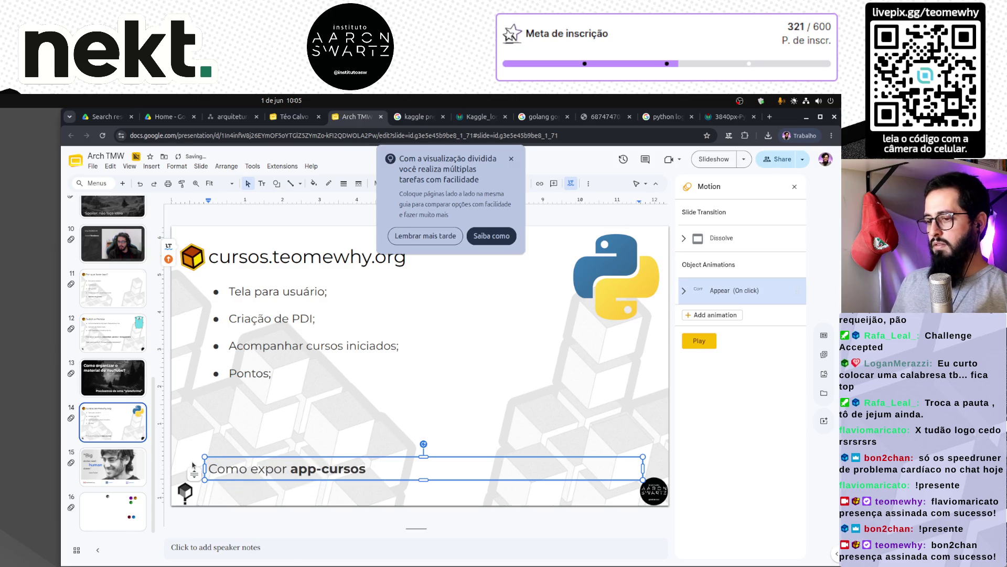
pyautogui.write(' o app-cursos')
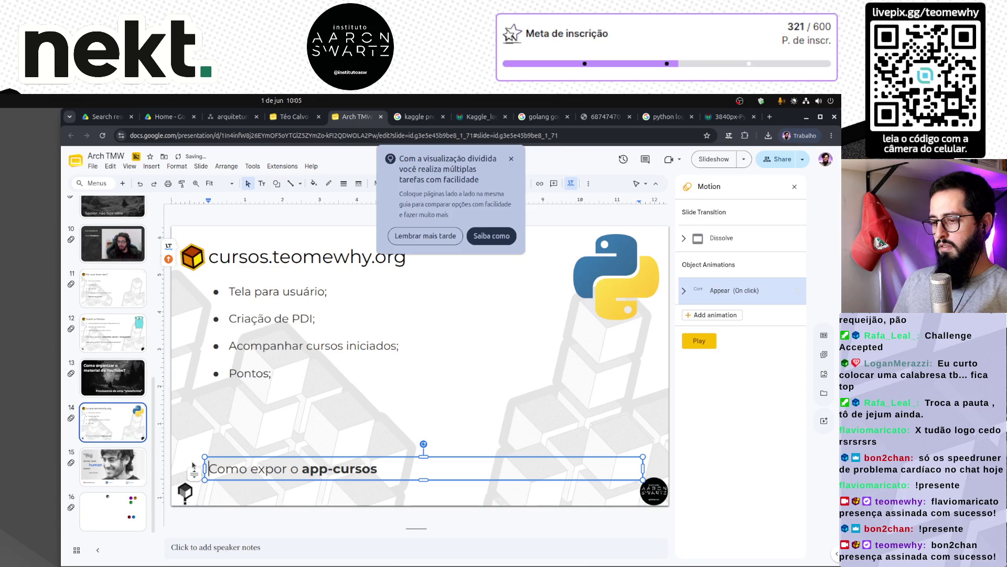
pyautogui.write('?')
pyautogui.hotkey('shift', 'Left')
pyautogui.hotkey('ctrl', 'b')
pyautogui.click(215, 428)
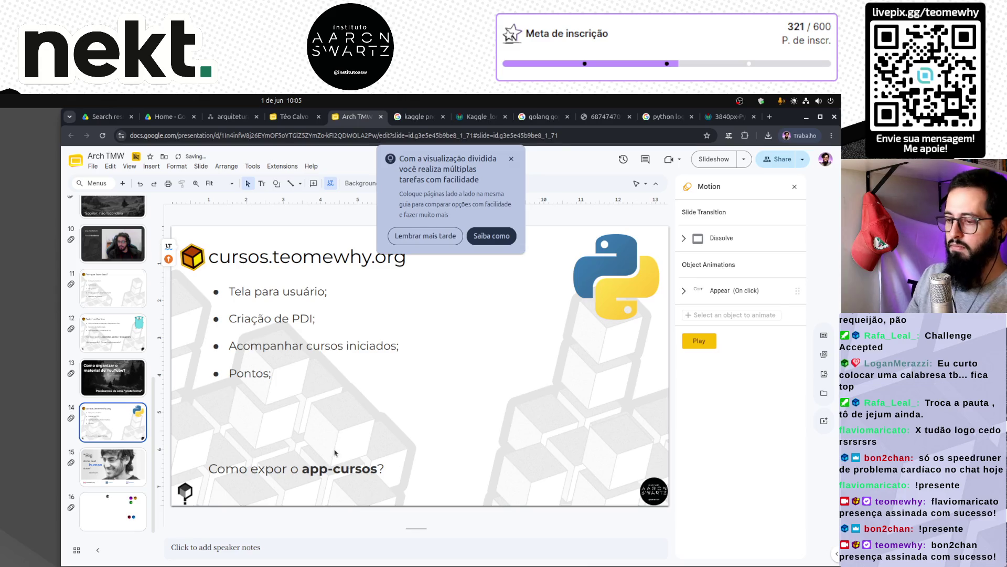
pyautogui.click(329, 479)
pyautogui.moveTo(342, 482); pyautogui.dragTo(345, 448)
pyautogui.click(315, 490)
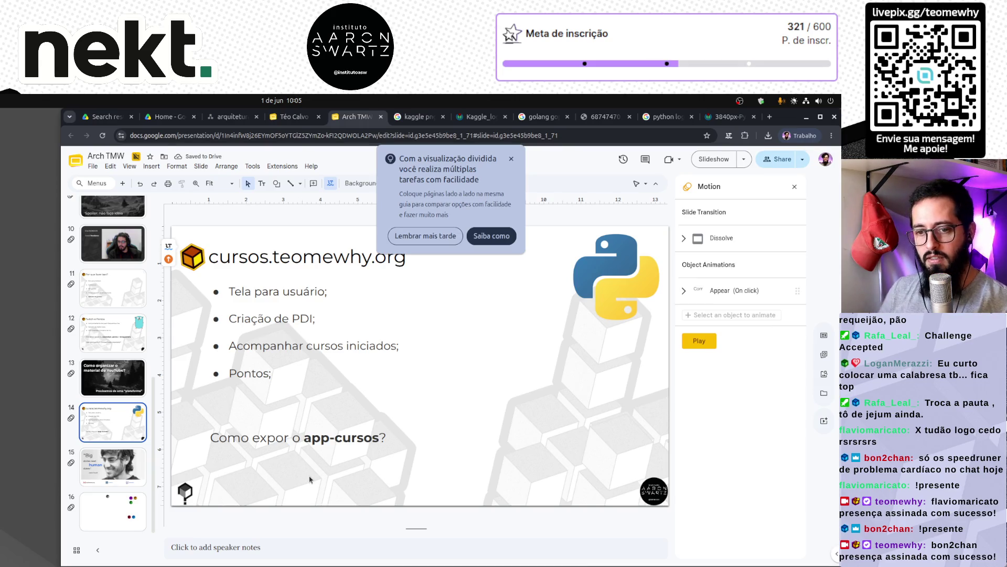
pyautogui.click(511, 158)
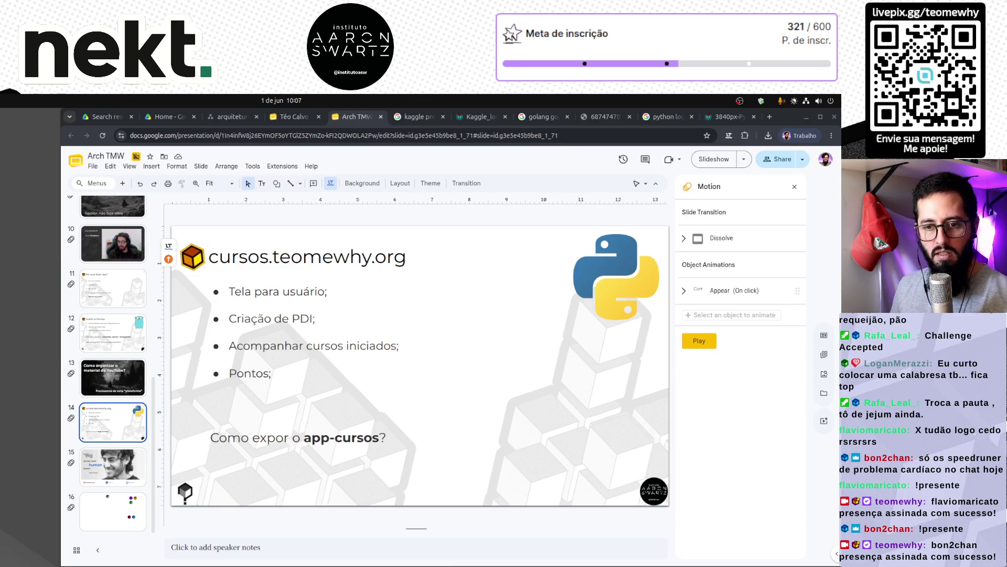
# Check slide 14's text boxes, then enter 'zero trust cloude' as a search in a new tab.
pyautogui.click(246, 437)
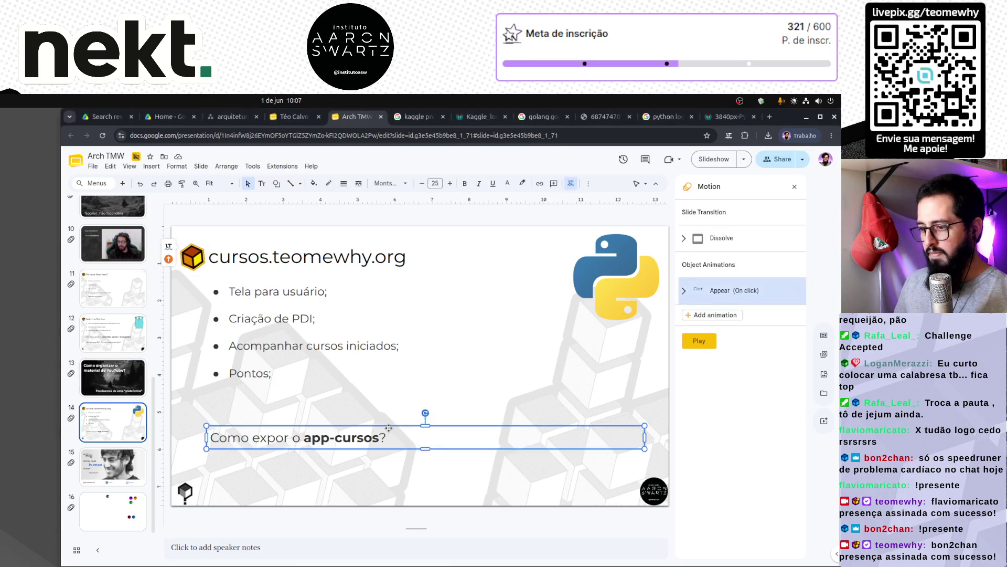
pyautogui.click(553, 410)
pyautogui.click(456, 404)
pyautogui.click(441, 439)
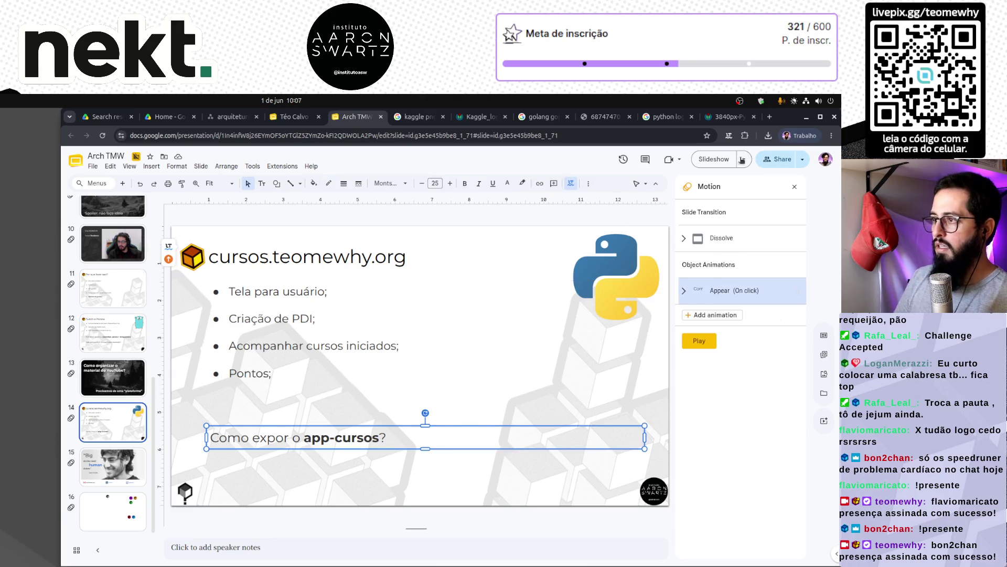
pyautogui.click(770, 117)
pyautogui.write('zero trust cloude')
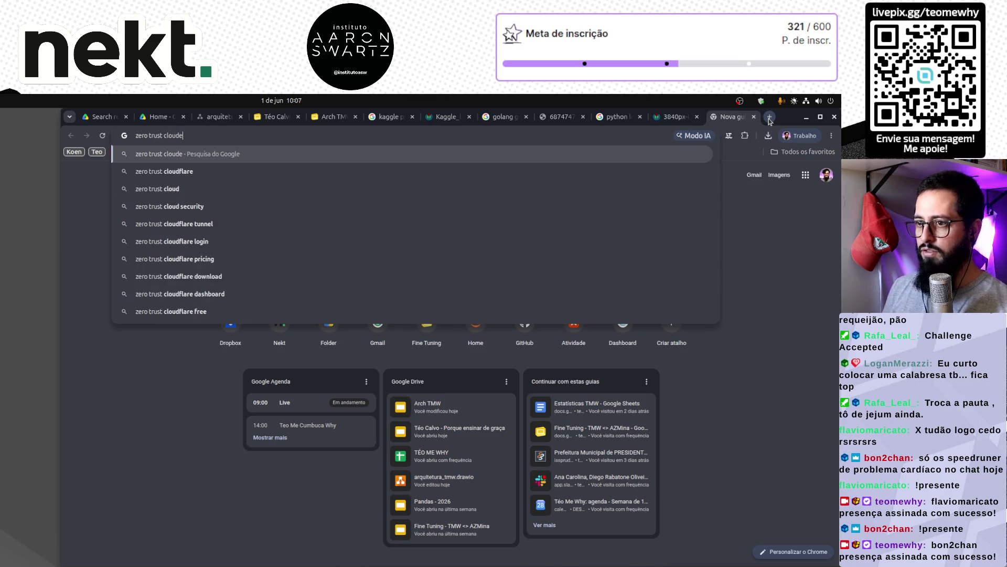
# Search for 'zero trust cloudflare' and view its image results.
pyautogui.press('Down')
pyautogui.press('Return')
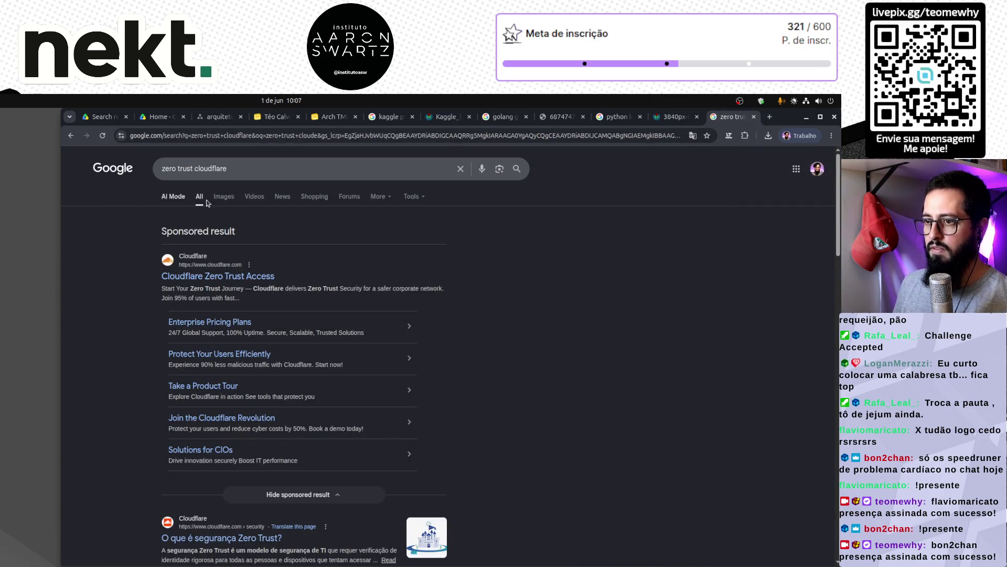
pyautogui.click(223, 196)
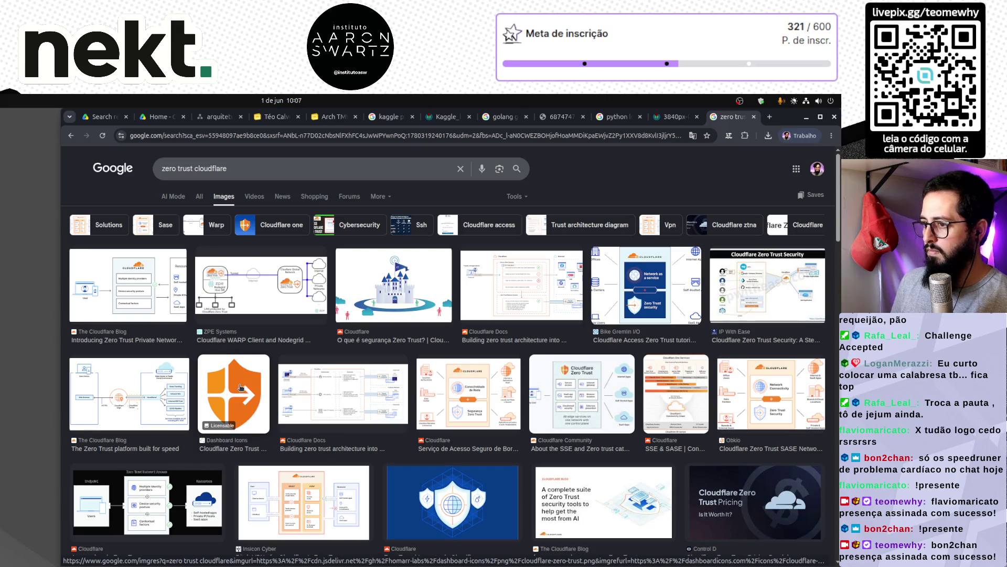
# Browse Cloudflare's zero trust page, then return to the zero trust cloudflare image results.
pyautogui.hotkey('alt', 'Left')
pyautogui.click(224, 281)
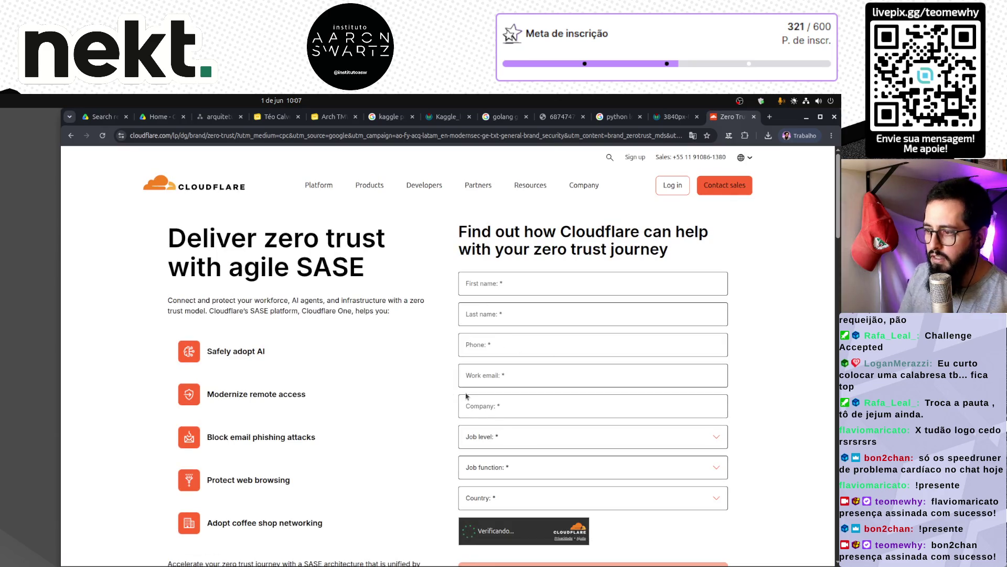
pyautogui.scroll(-15, 467, 396)
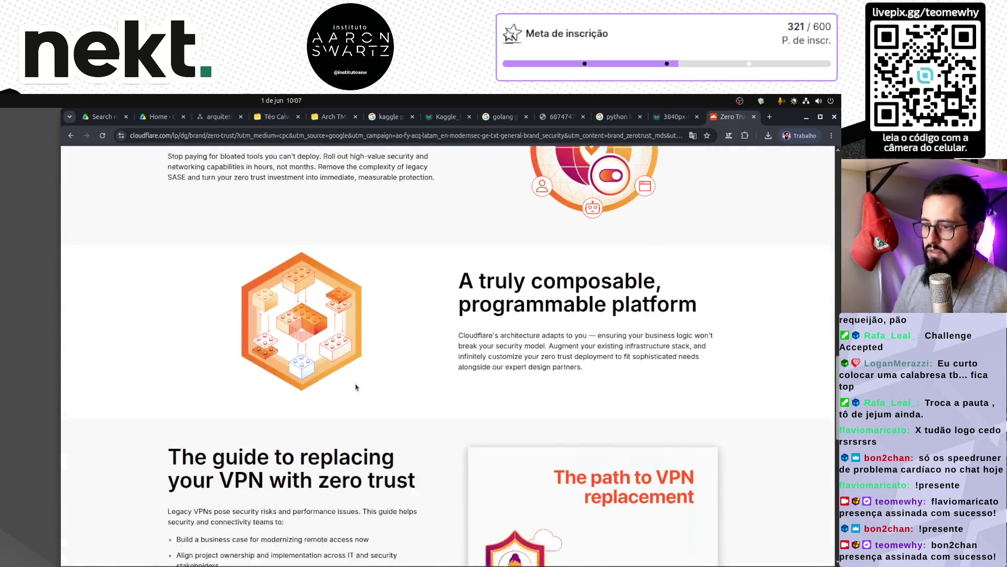
pyautogui.scroll(-4, 355, 387)
pyautogui.scroll(-9, 356, 387)
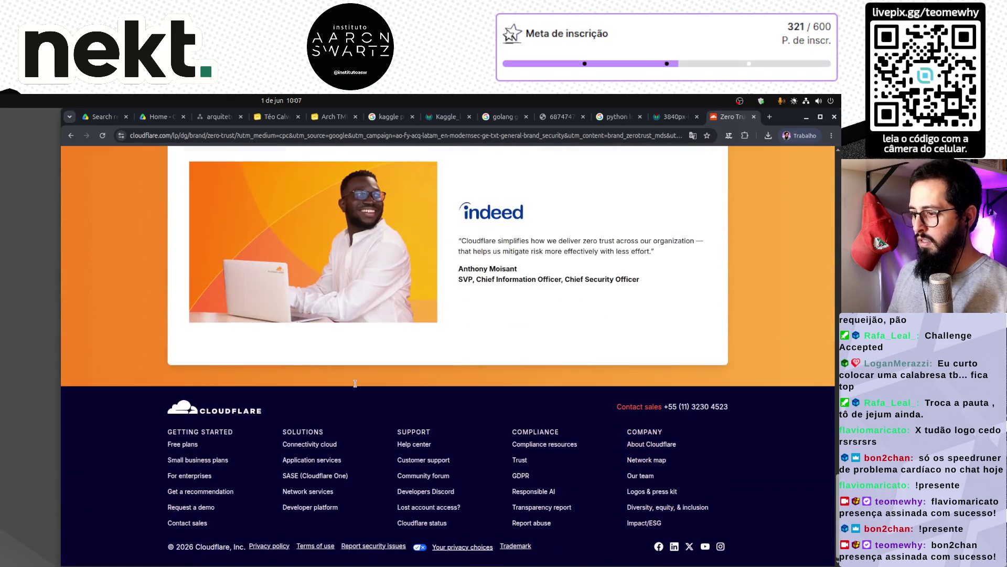
pyautogui.scroll(13, 366, 381)
pyautogui.scroll(5, 366, 381)
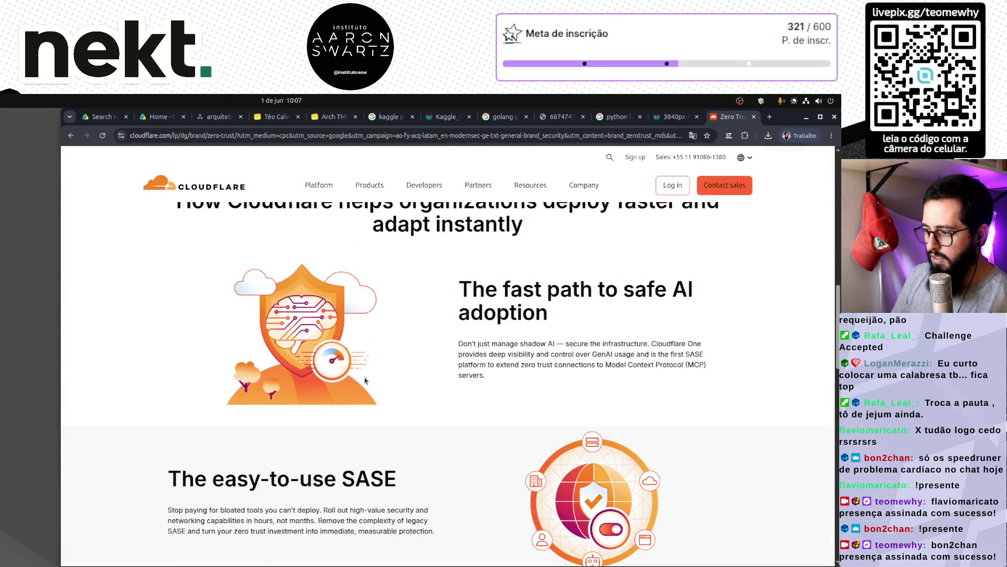
pyautogui.scroll(12, 365, 381)
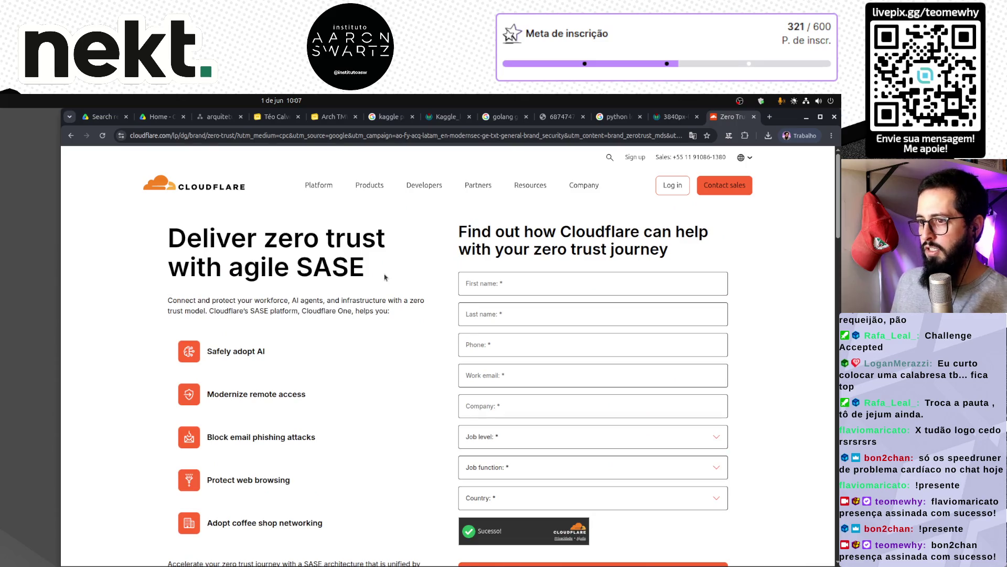
pyautogui.hotkey('alt', 'Left')
pyautogui.click(224, 197)
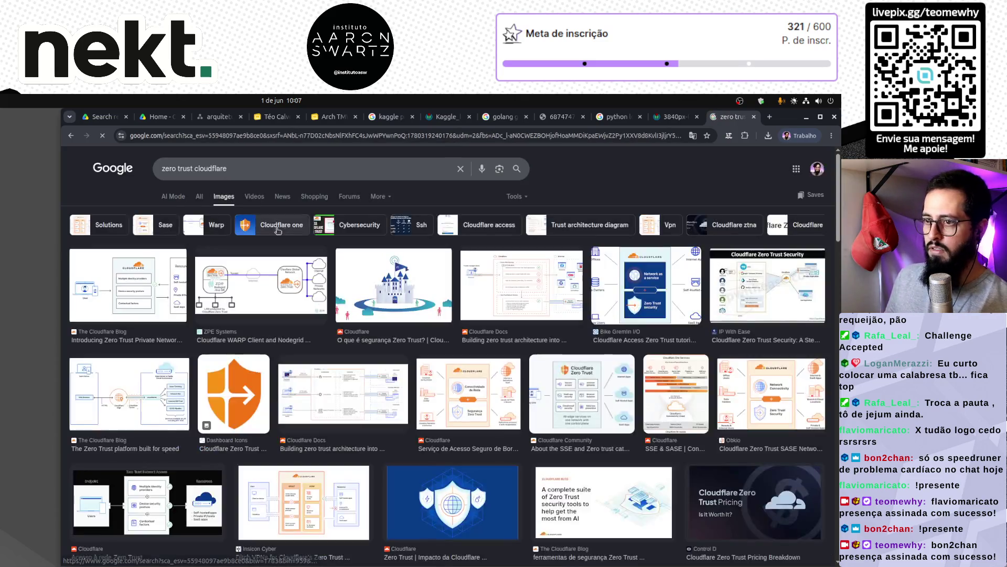
# Copy the orange Cloudflare Zero Trust shield icon from its image preview.
pyautogui.click(239, 388)
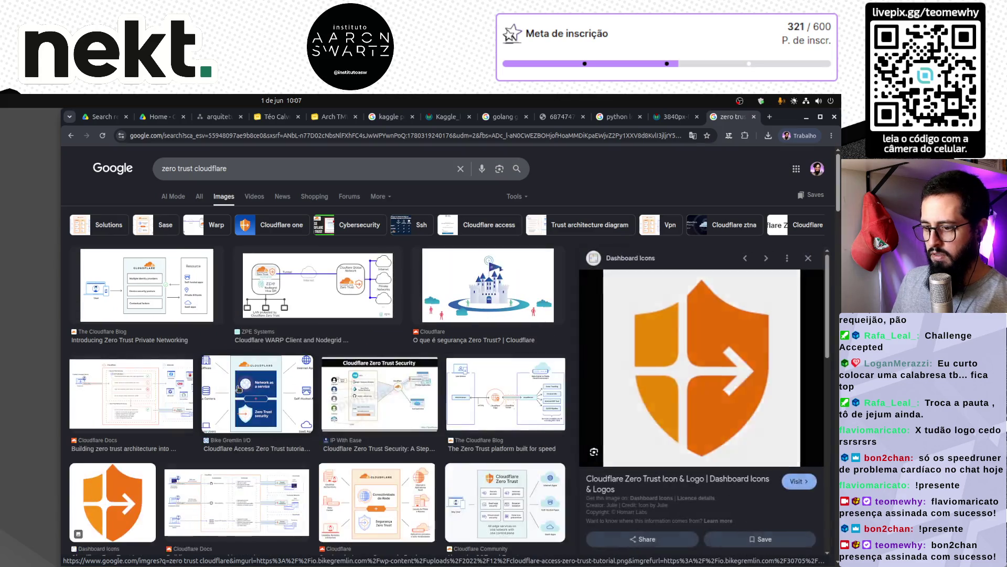
pyautogui.click(671, 482)
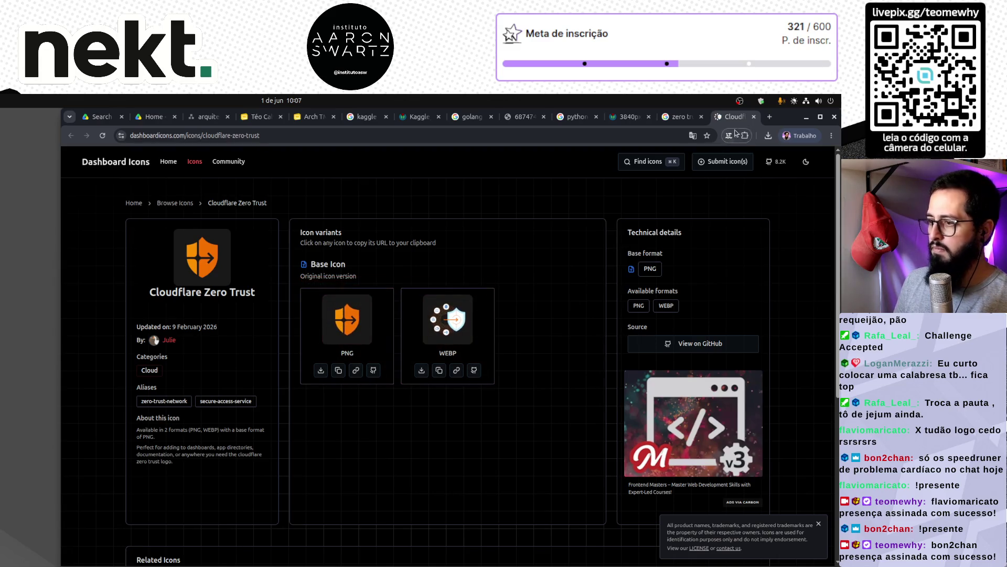
pyautogui.hotkey('ctrl', 'shift', 'Tab')
pyautogui.rightClick(688, 362)
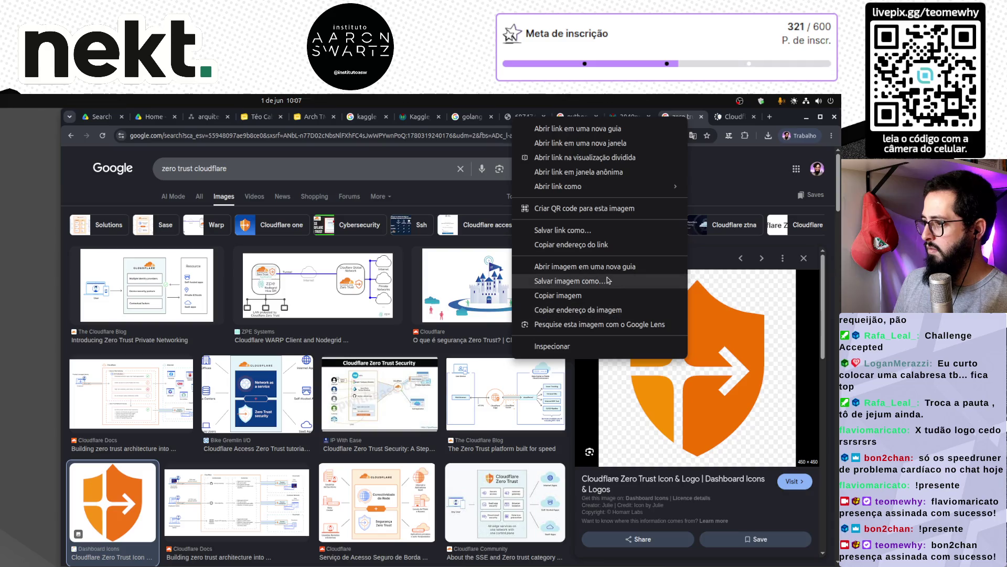
pyautogui.click(563, 295)
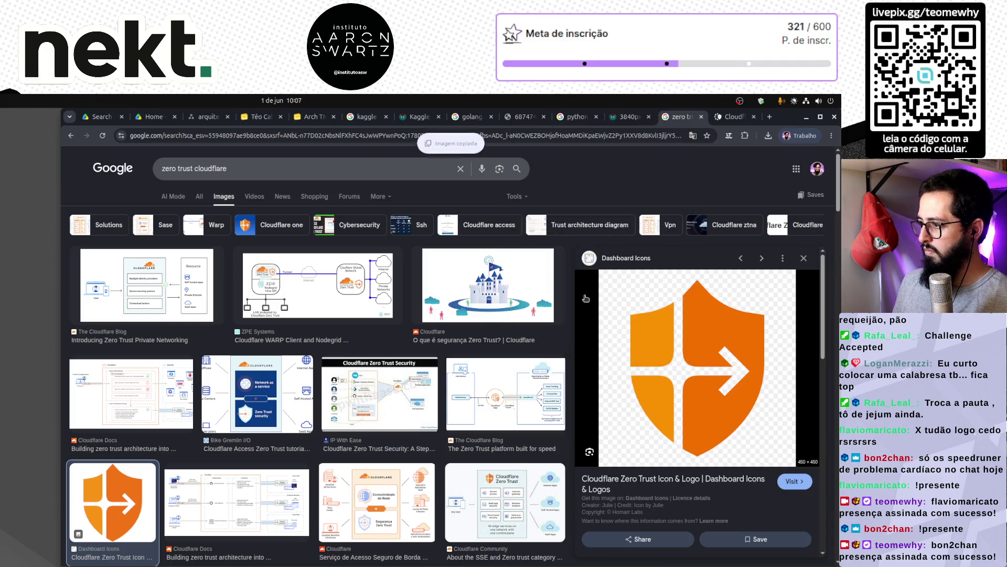
# Return to the Arch TMW slides and paste the shield icon onto slide 14.
pyautogui.click(630, 117)
pyautogui.hotkey('ctrl', 'shift', 'Tab')
pyautogui.hotkey('ctrl', 'shift', 'Tab')
pyautogui.hotkey('ctrl', 'shift', 'Tab')
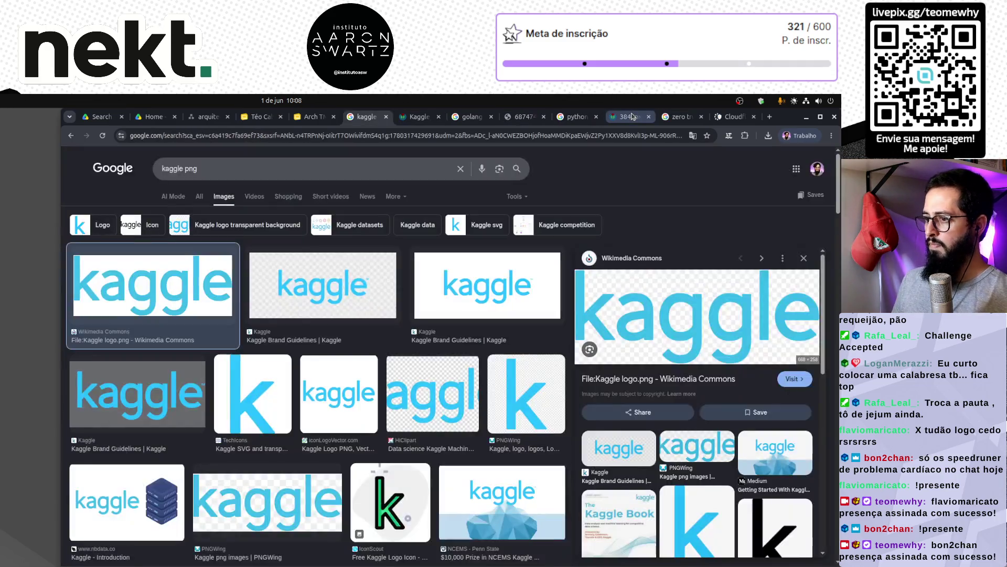
pyautogui.hotkey('ctrl', 'shift', 'Tab')
pyautogui.hotkey('ctrl', 'v')
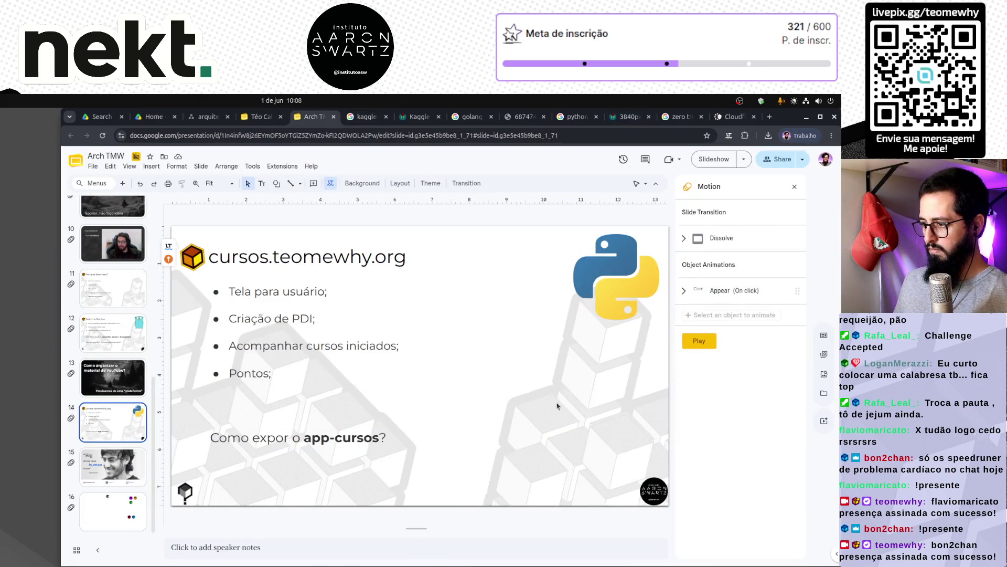
# Shrink the Cloudflare shield, place it beside the question line, and give it an Appear on-click animation.
pyautogui.moveTo(487, 415); pyautogui.dragTo(586, 461)
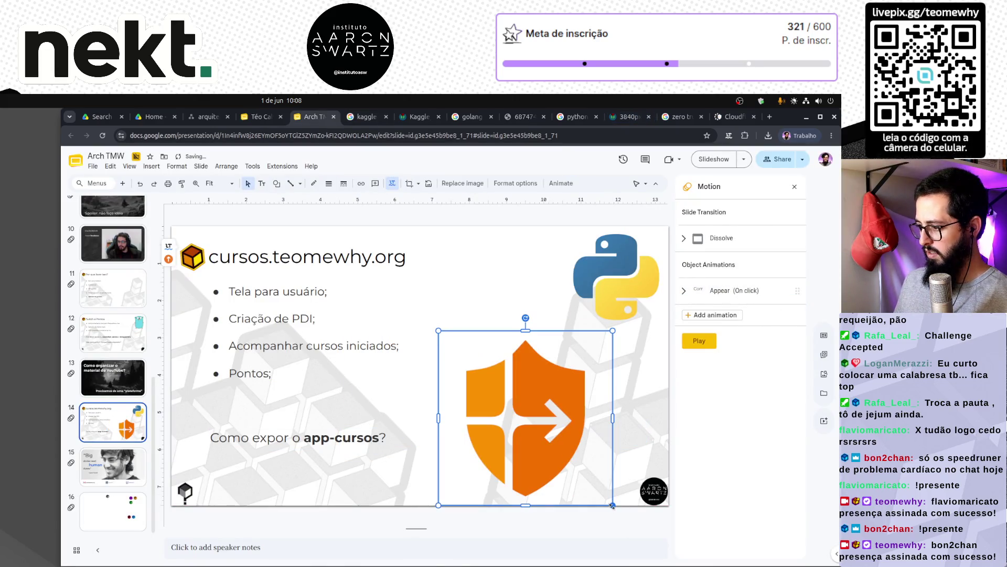
pyautogui.moveTo(613, 505); pyautogui.dragTo(548, 440)
pyautogui.moveTo(500, 397); pyautogui.dragTo(508, 449)
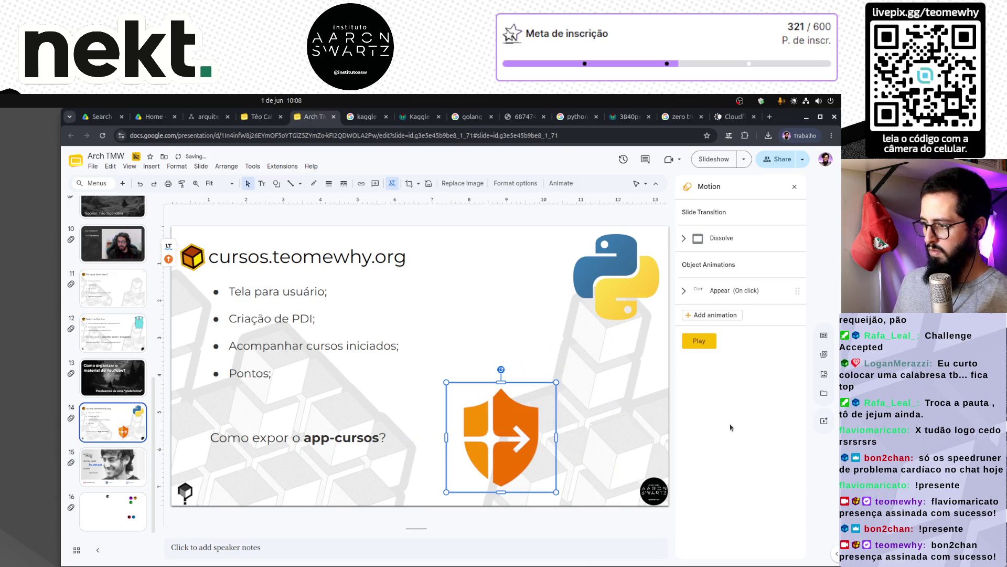
pyautogui.click(713, 315)
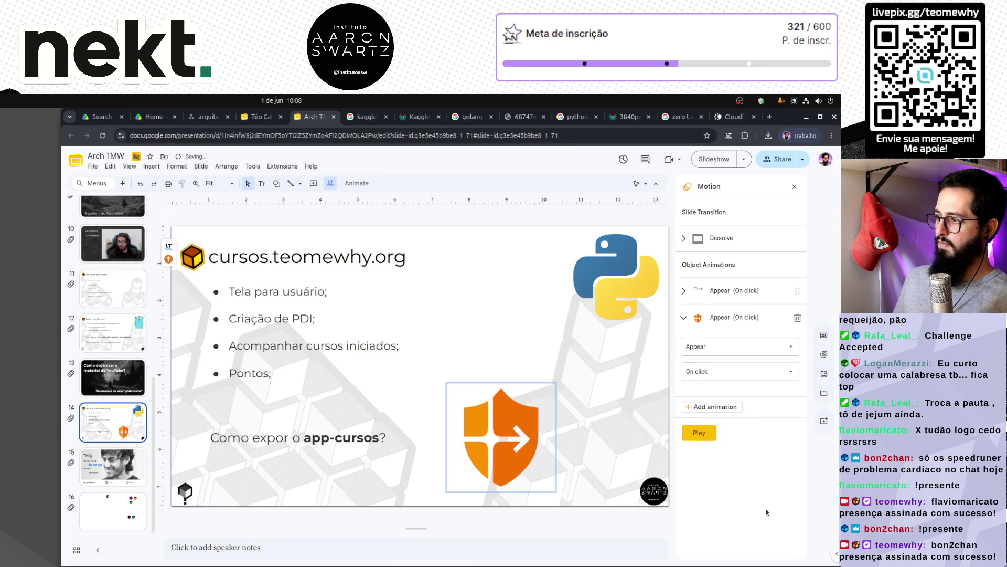
pyautogui.click(617, 437)
pyautogui.click(609, 414)
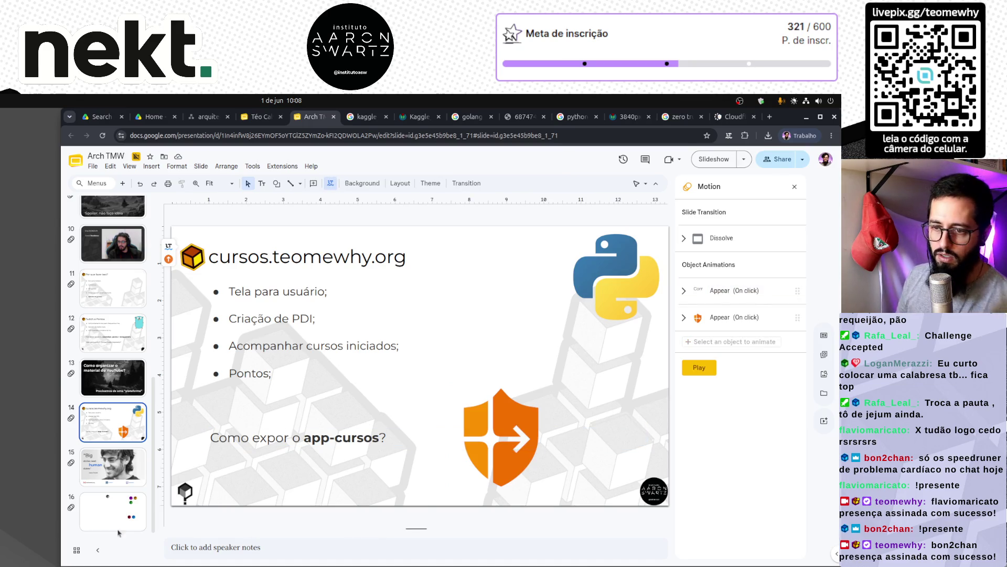
# Review slides 12 through 15 in the filmstrip.
pyautogui.click(121, 378)
pyautogui.press('Down')
pyautogui.click(120, 378)
pyautogui.press('Up')
pyautogui.press('Up')
pyautogui.press('Down')
pyautogui.click(115, 385)
pyautogui.click(120, 420)
pyautogui.press('Down')
pyautogui.press('Up')
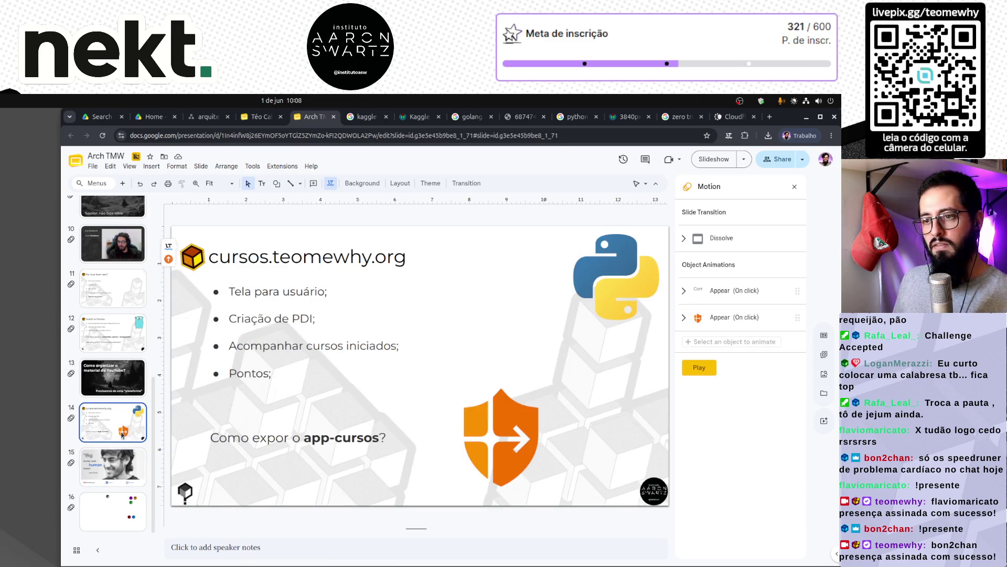
# Step through the neighbouring slides again and settle on slide 14, cursos.teomewhy.org.
pyautogui.scroll(5, 122, 434)
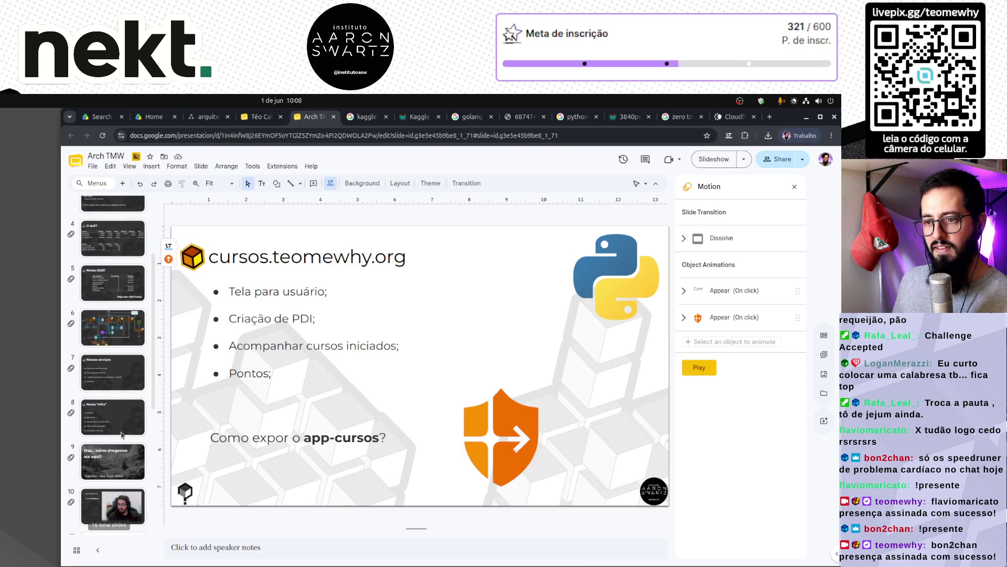
pyautogui.scroll(-5, 122, 434)
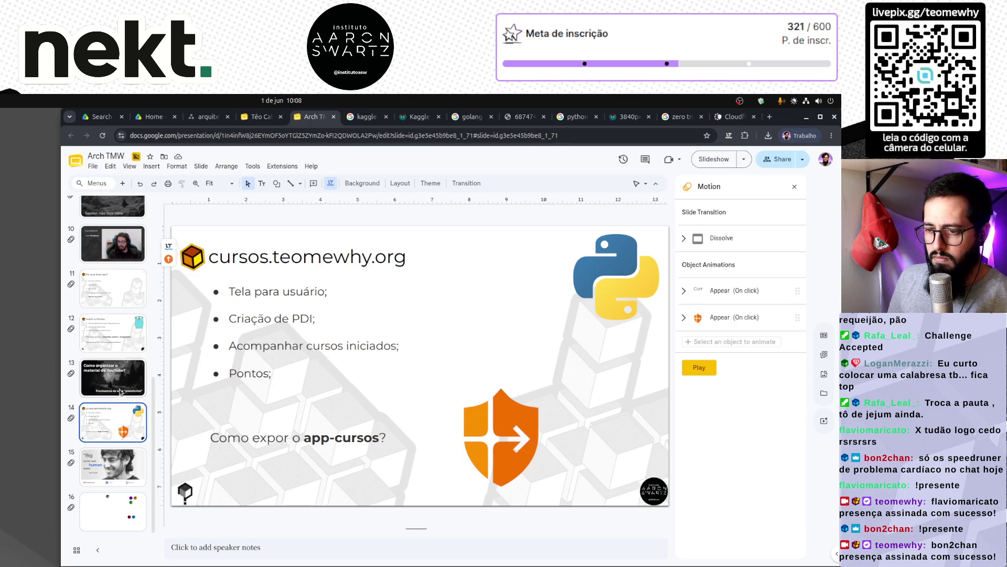
pyautogui.click(116, 383)
pyautogui.press('Up')
pyautogui.press('Down')
pyautogui.press('Down')
pyautogui.press('Up')
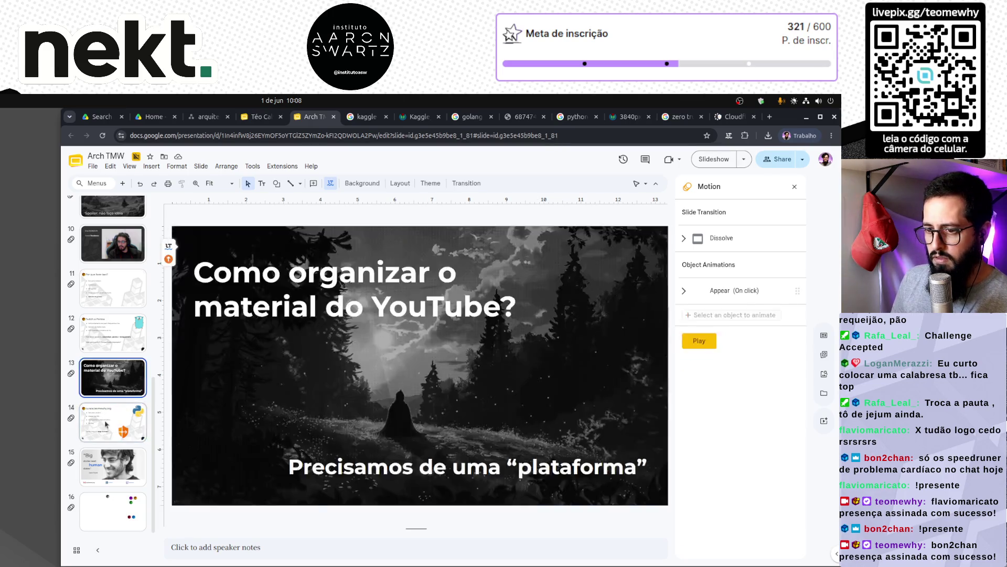
pyautogui.press('Down')
pyautogui.press('Down')
pyautogui.click(108, 431)
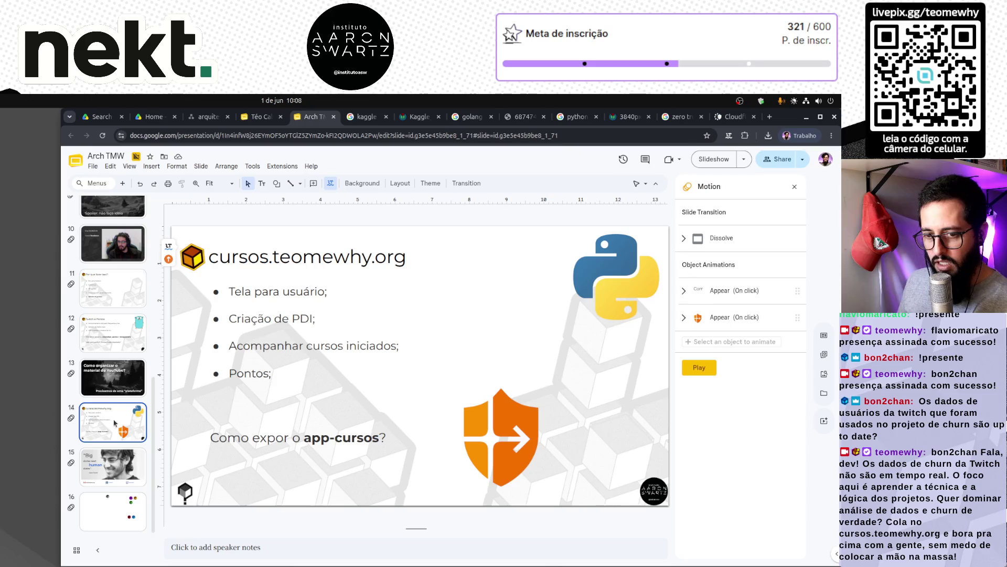
# Search the web for 'kaggle teo calvo' in a new tab and open the author's Kaggle profile.
pyautogui.click(770, 117)
pyautogui.click(660, 134)
pyautogui.write('kaggle')
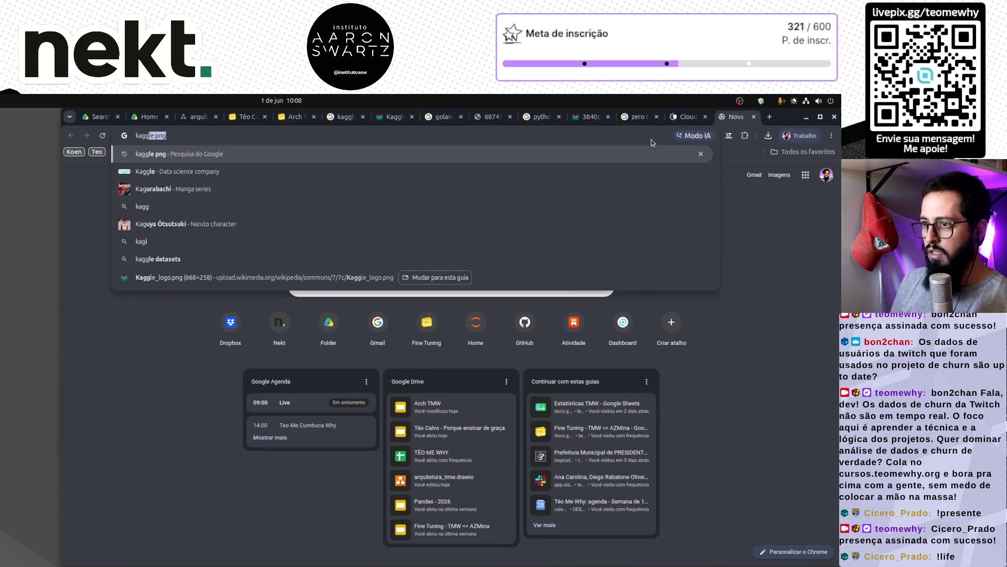
pyautogui.write(' teo cal')
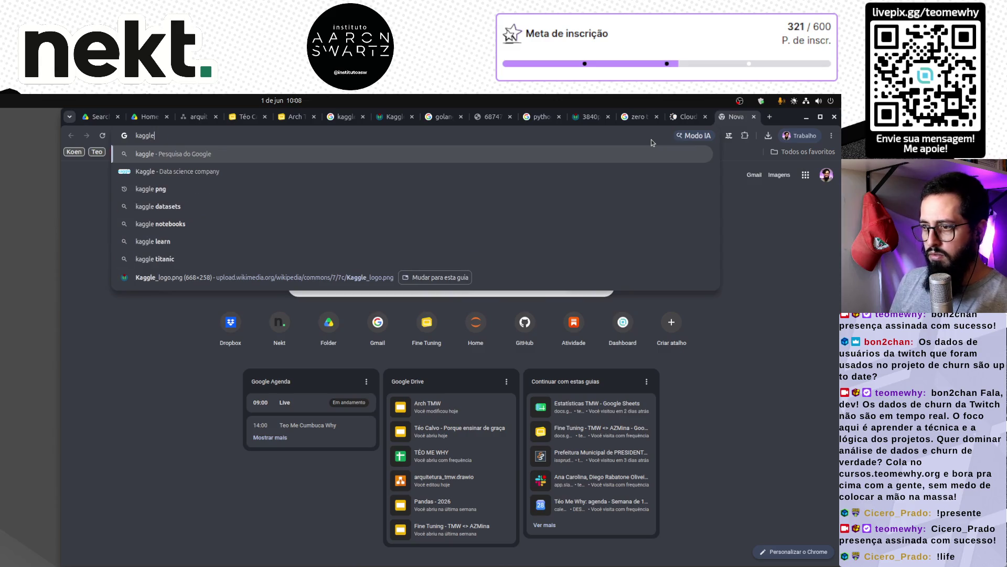
pyautogui.write('vo')
pyautogui.press('Return')
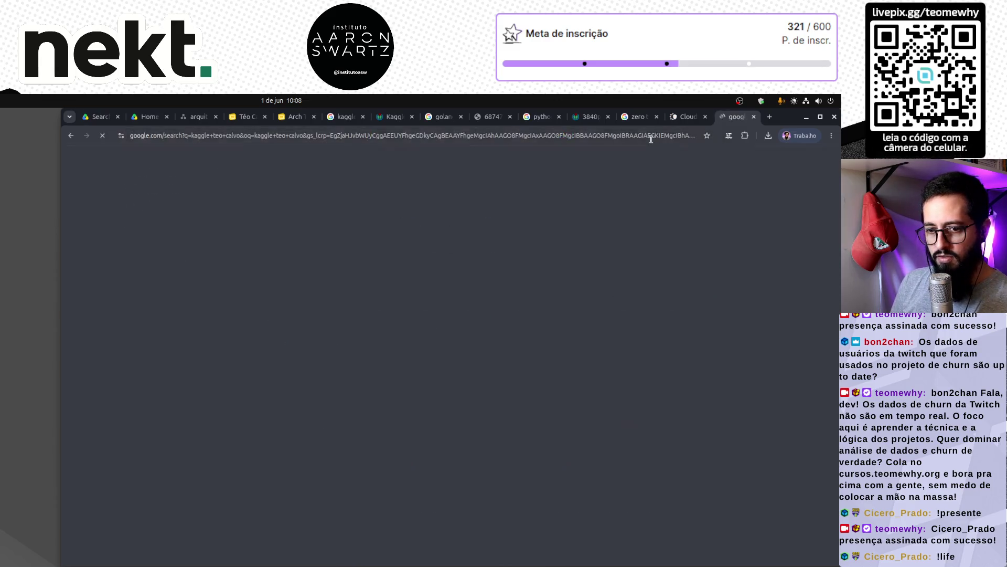
pyautogui.click(195, 248)
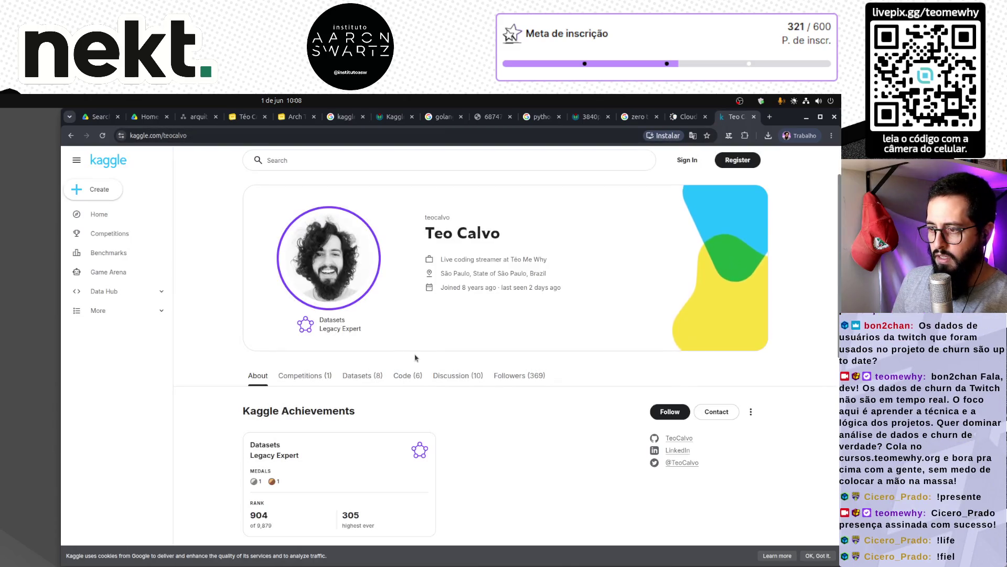
# Open the TeoMeWhy Loyalty System dataset from the profile's Datasets list and copy its URL.
pyautogui.scroll(-3, 325, 250)
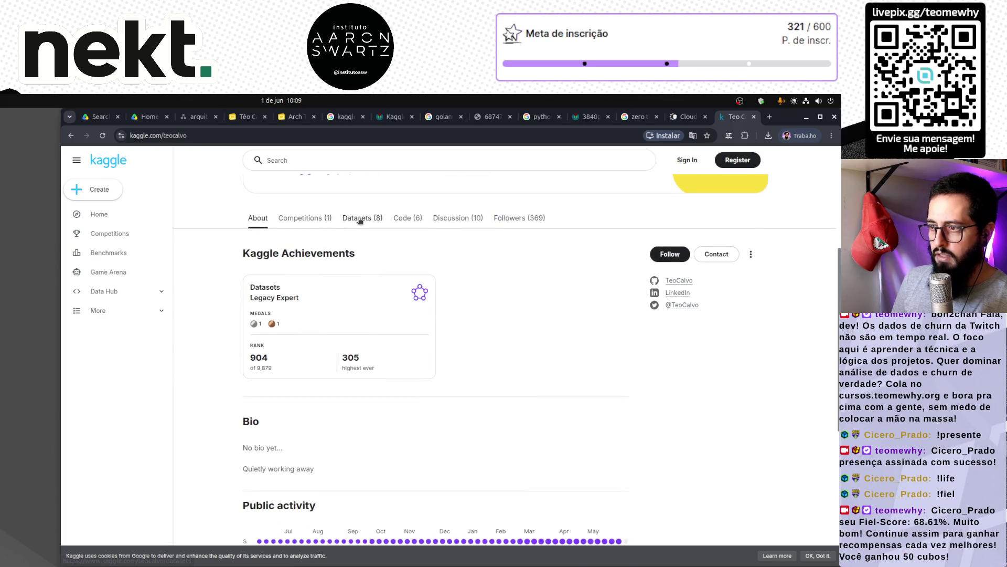
pyautogui.click(351, 220)
pyautogui.scroll(-1, 189, 424)
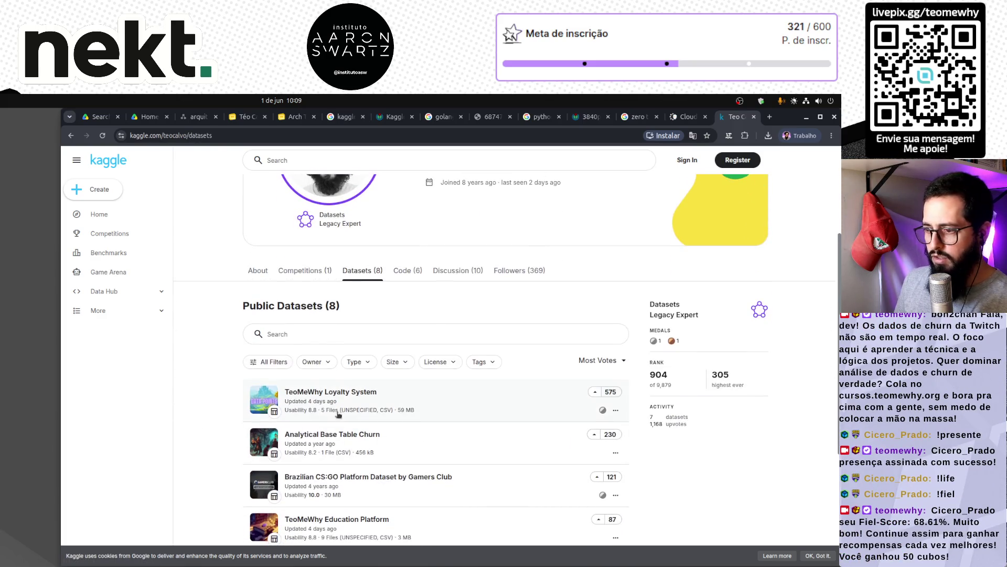
pyautogui.click(358, 394)
pyautogui.scroll(-3, 469, 472)
pyautogui.scroll(3, 469, 473)
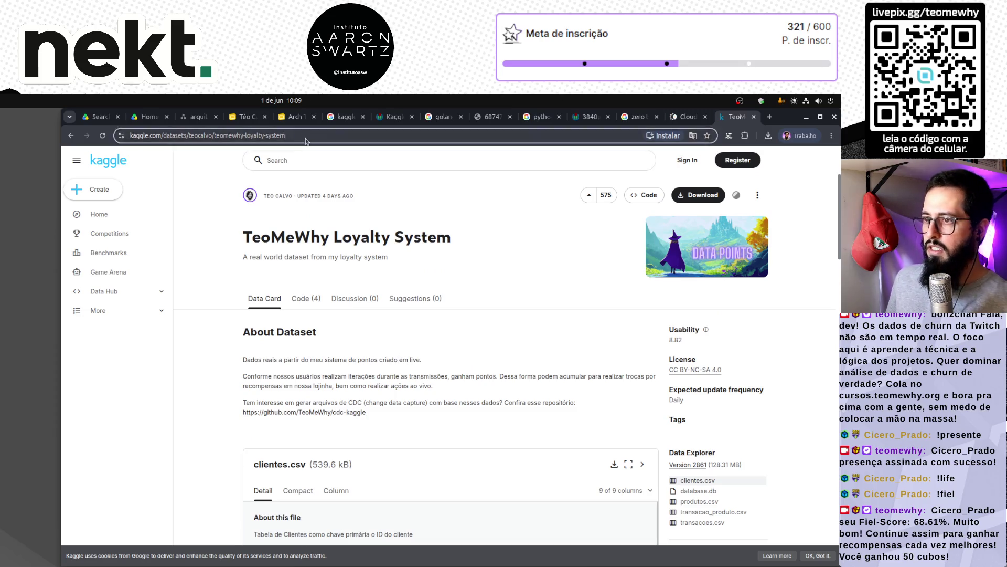
pyautogui.click(328, 138)
pyautogui.press('Escape')
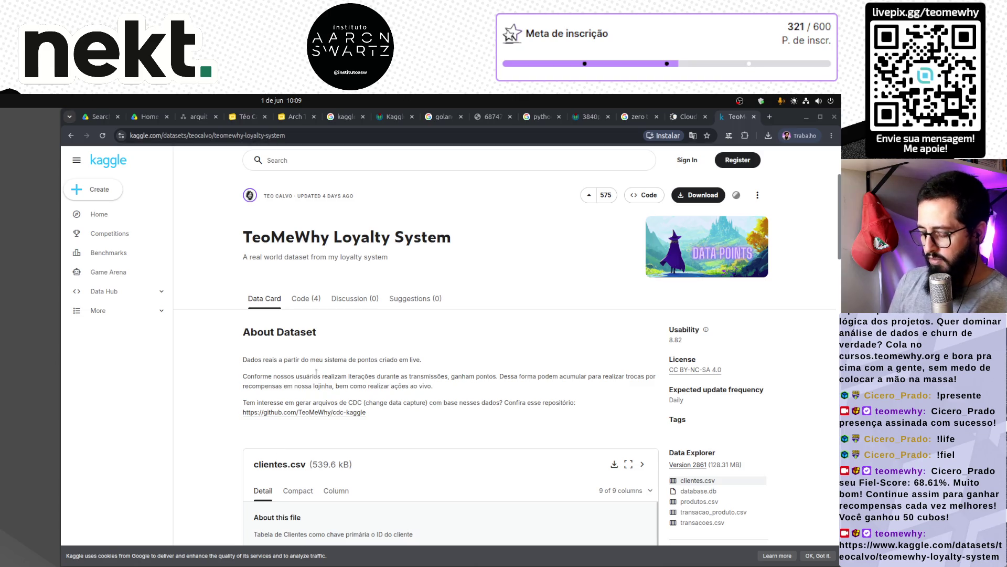
# In a new terminal, rerun the saved ssh command to log into server-01.
pyautogui.hotkey('ctrl', 'alt', 't')
pyautogui.hotkey('ctrl', 'r')
pyautogui.write('ssh')
pyautogui.press('Return')
# Move into repos/ and list the running containers with sudo docker ps, entering the password.
pyautogui.write('cd repos/')
pyautogui.press('Return')
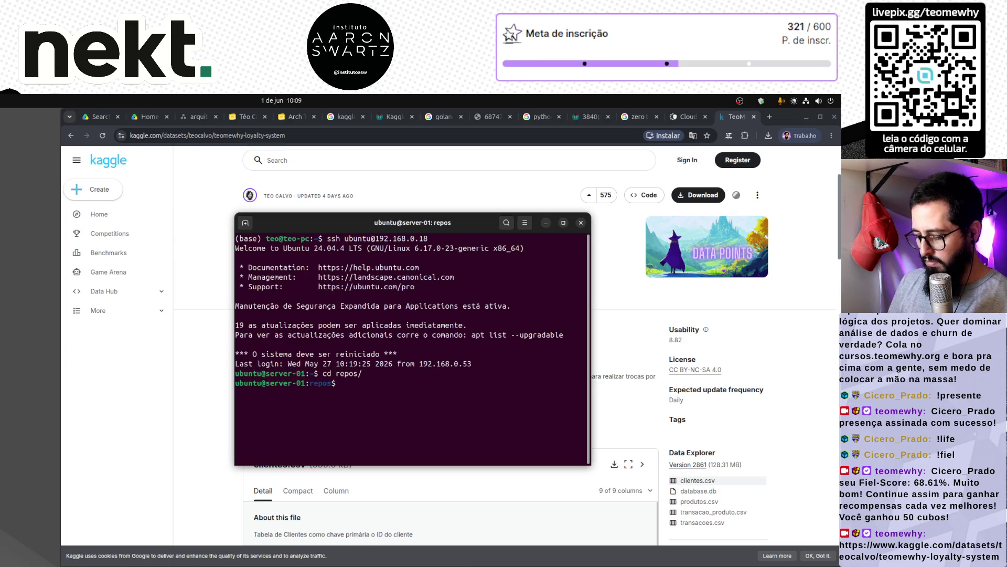
pyautogui.write('sudo docker ps')
pyautogui.press('Return')
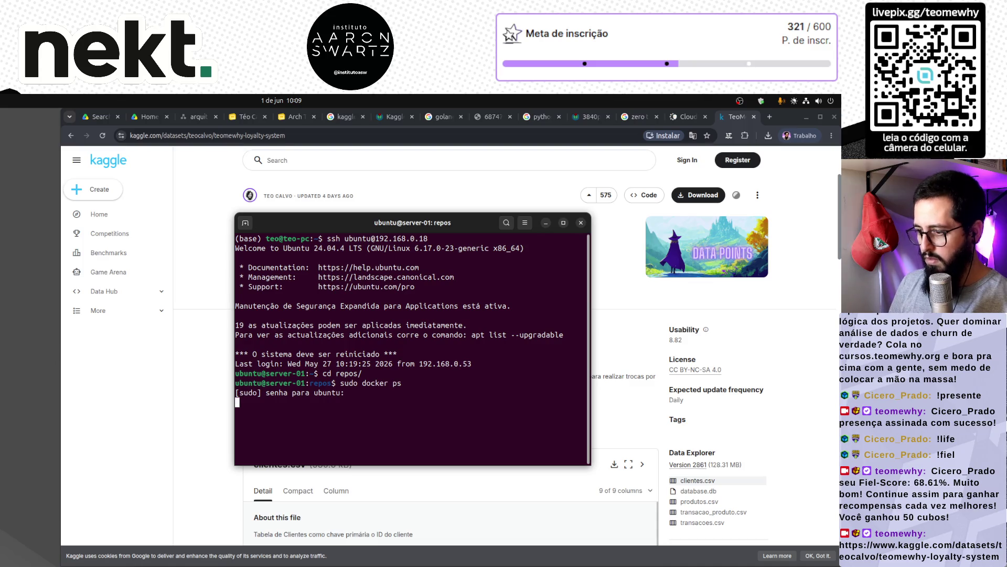
pyautogui.press('Return')
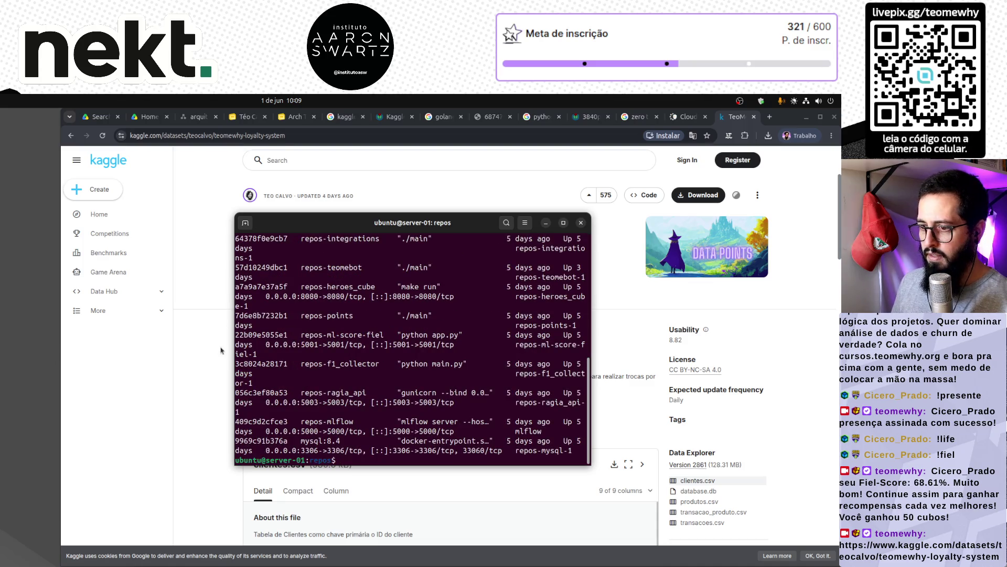
# Maximize the terminal and highlight the data-loader row, running python main.py and up 4 days.
pyautogui.moveTo(235, 349); pyautogui.dragTo(0, 349)
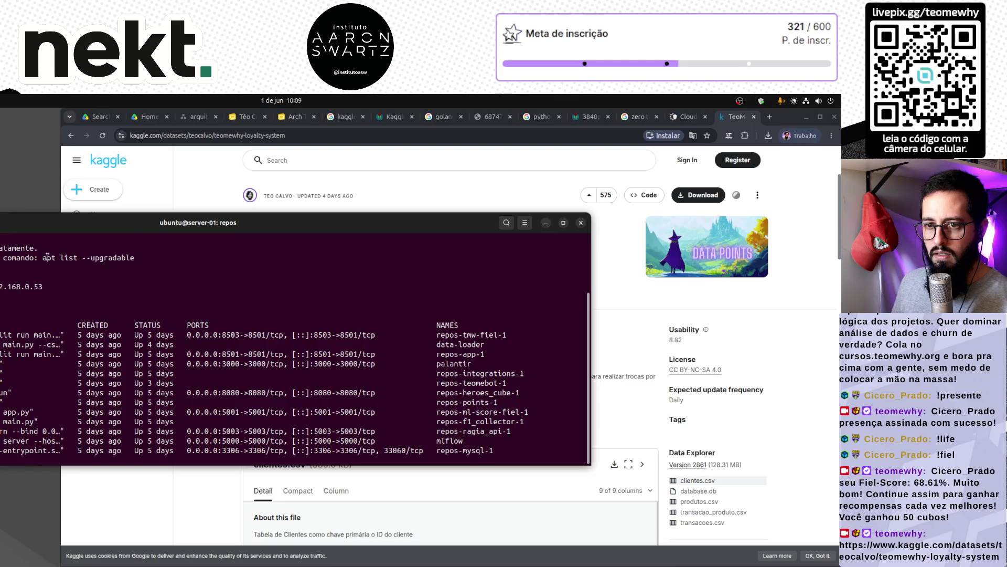
pyautogui.doubleClick(135, 229)
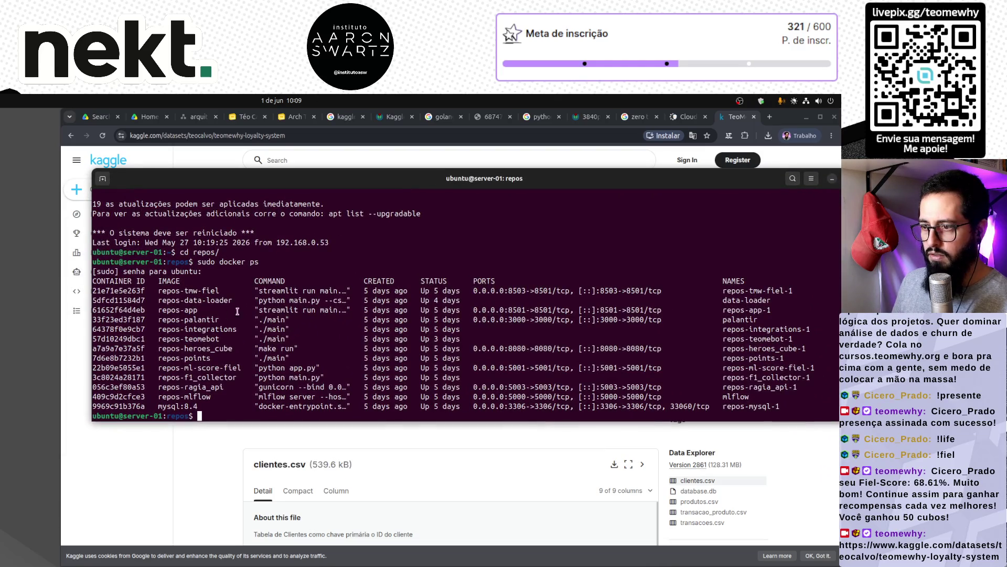
pyautogui.doubleClick(311, 299)
pyautogui.tripleClick(311, 298)
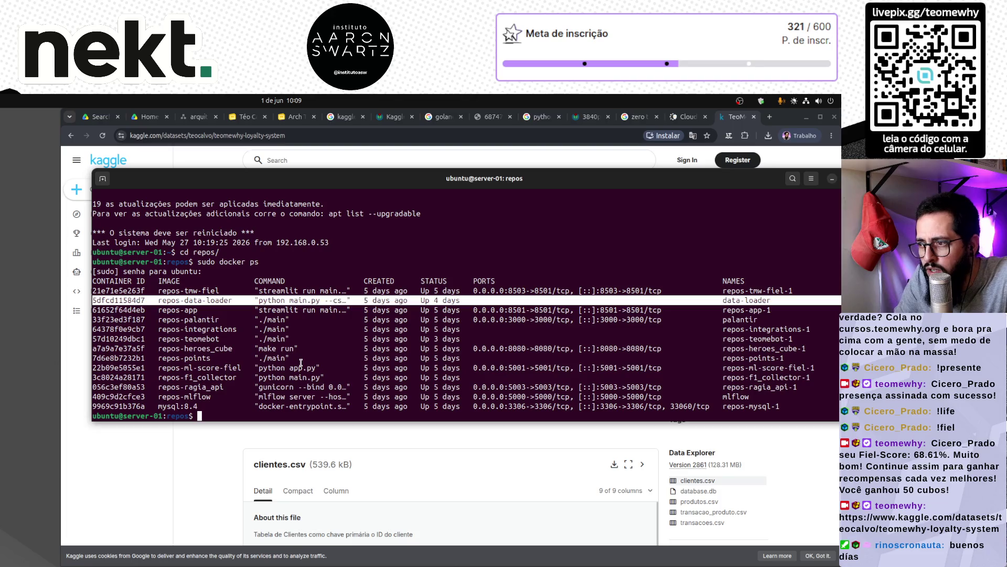
pyautogui.click(316, 338)
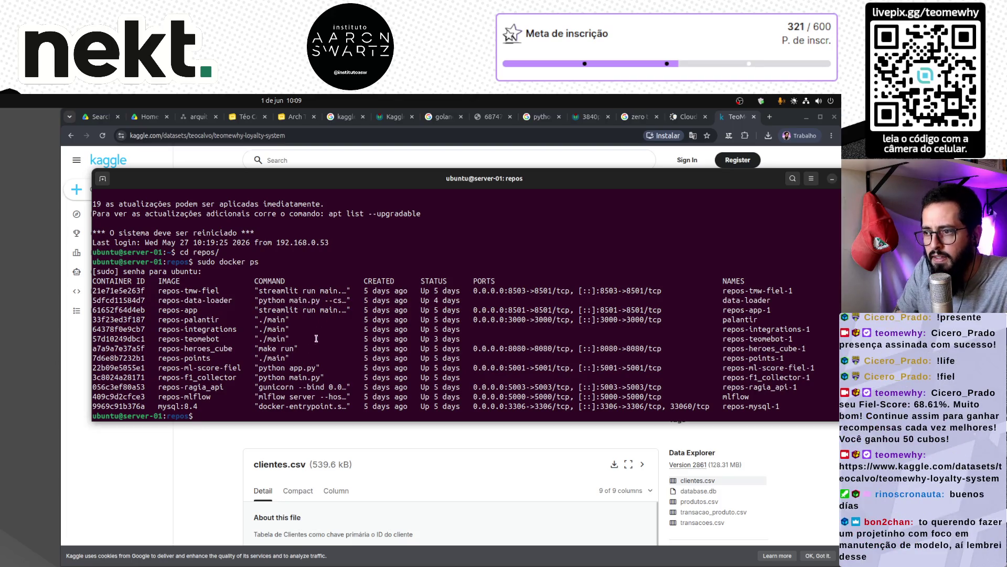
pyautogui.tripleClick(335, 300)
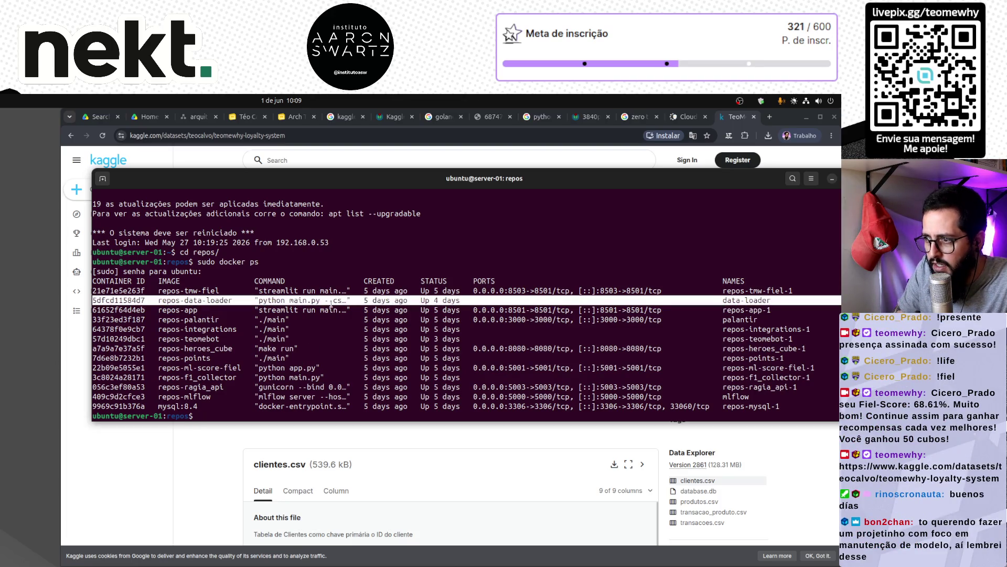
pyautogui.tripleClick(332, 303)
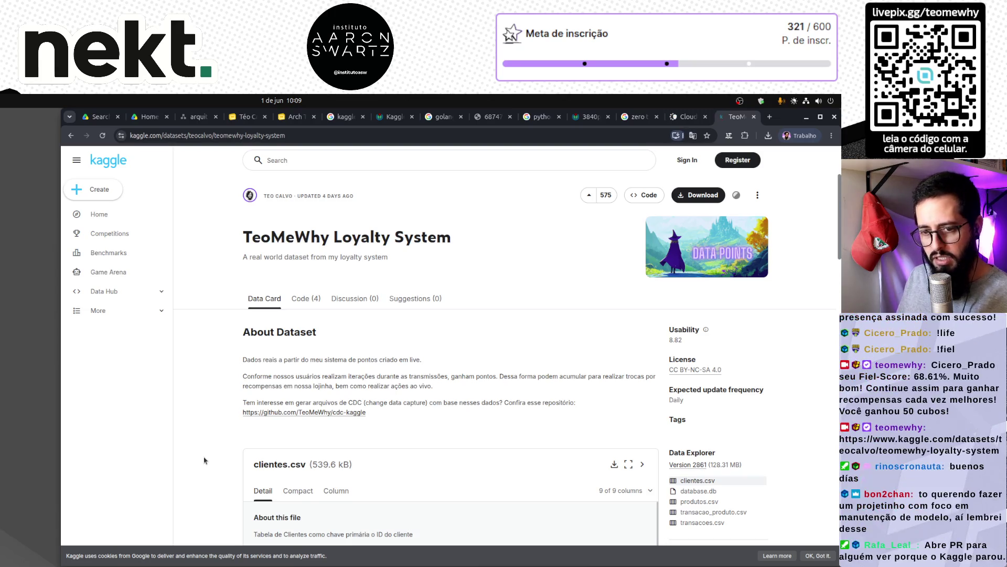
pyautogui.hotkey('alt', 'Tab')
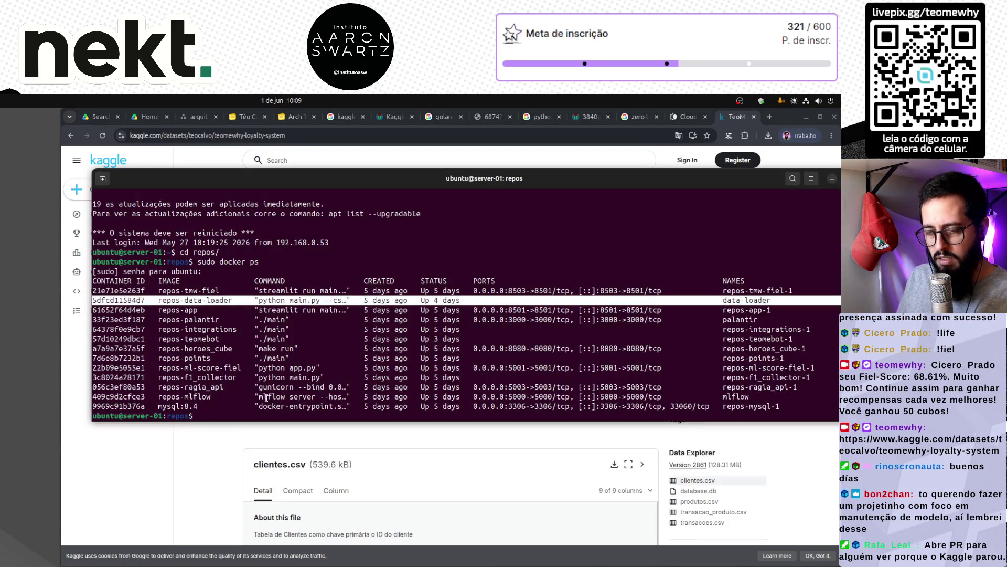
pyautogui.click(266, 397)
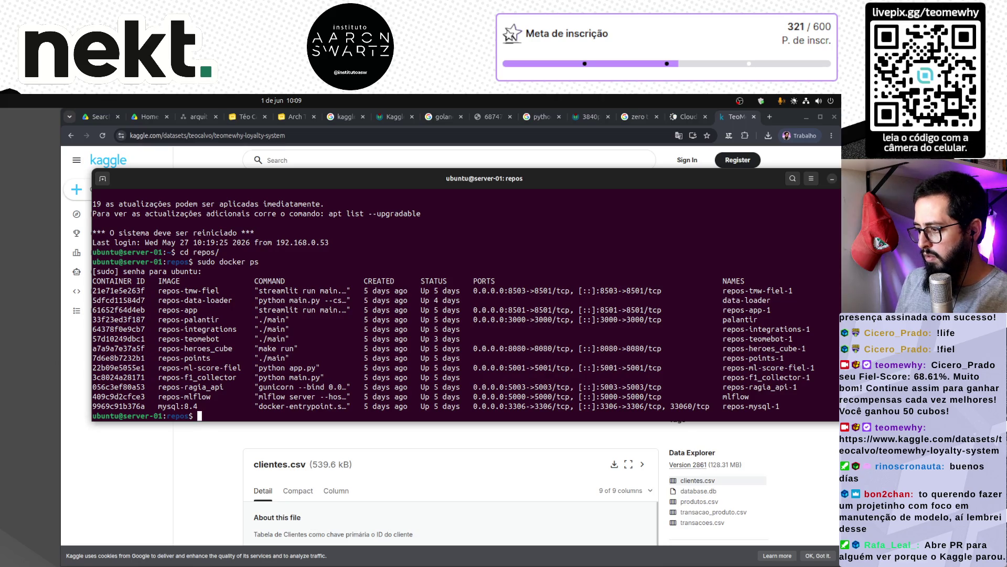
# Run 'sudo docker compose up data-loader --build -d', watch the build, then return to the Arch TMW slides.
pyautogui.write('sudo ')
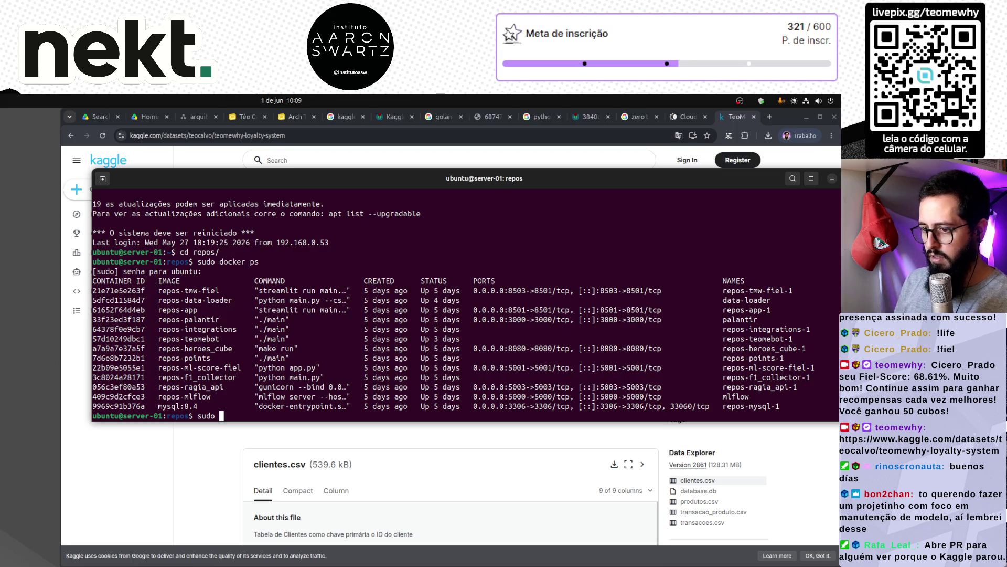
pyautogui.write('docker compose')
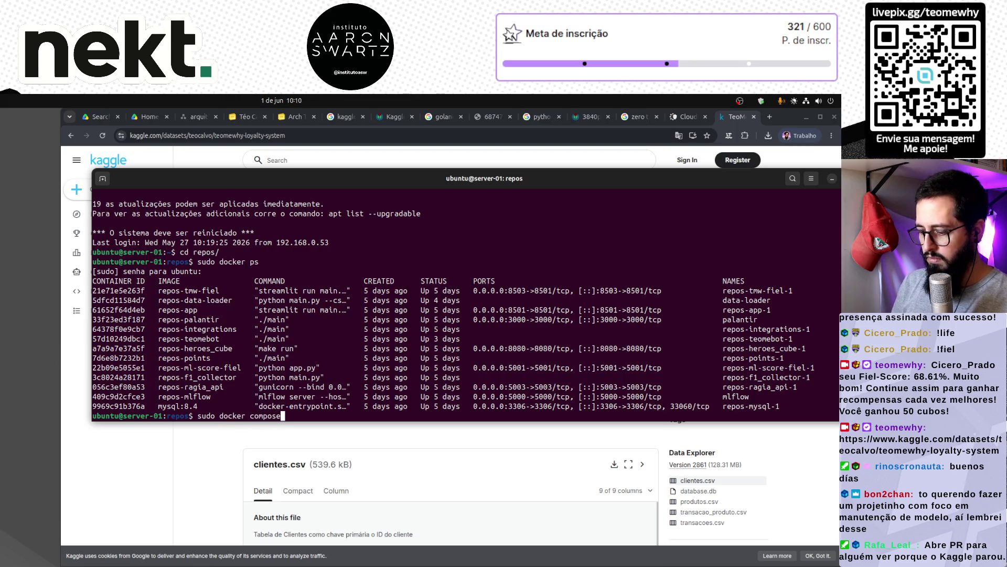
pyautogui.write(' up data-loader --build')
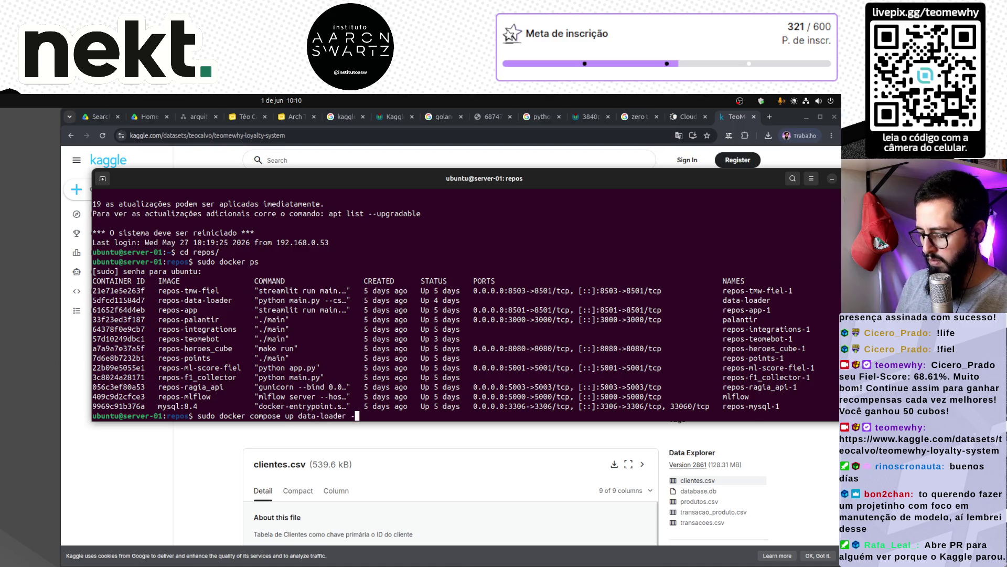
pyautogui.write(' -d')
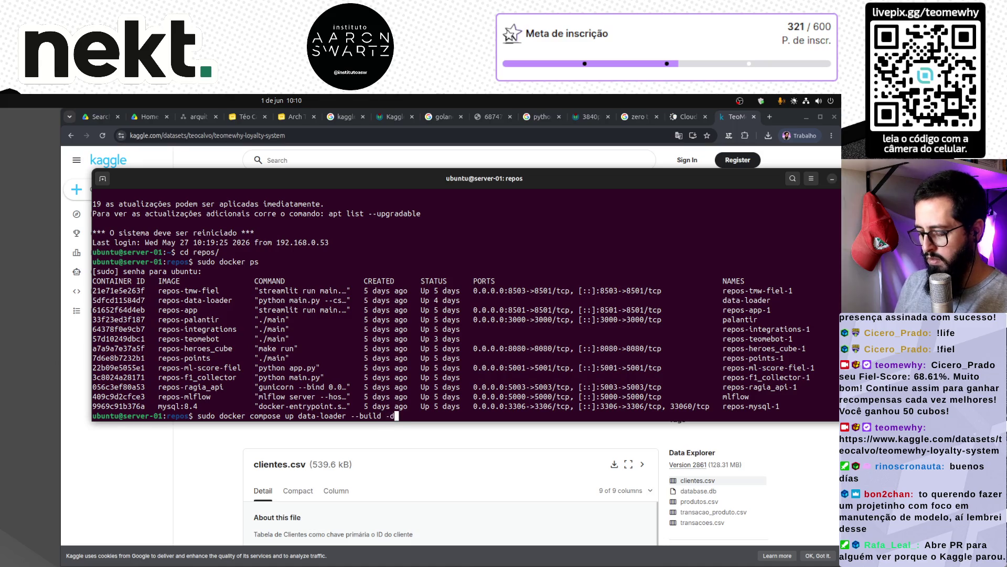
pyautogui.press('Return')
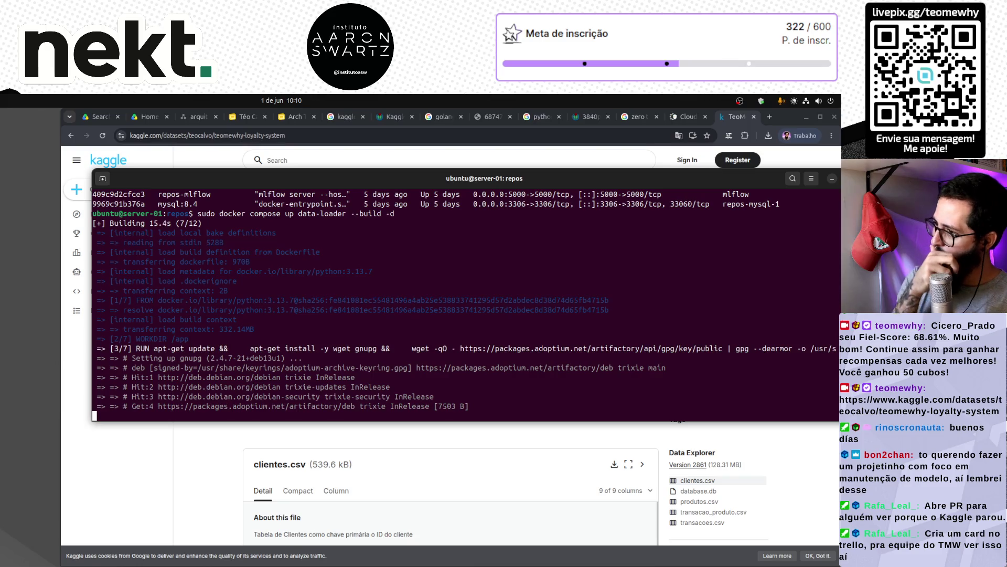
pyautogui.scroll(4, 450, 292)
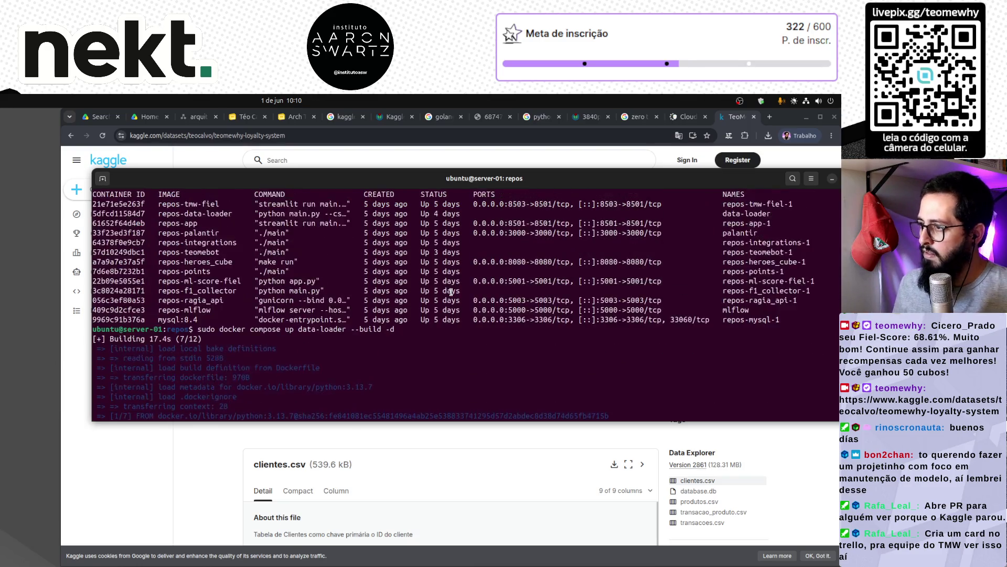
pyautogui.scroll(1, 451, 292)
pyautogui.tripleClick(269, 320)
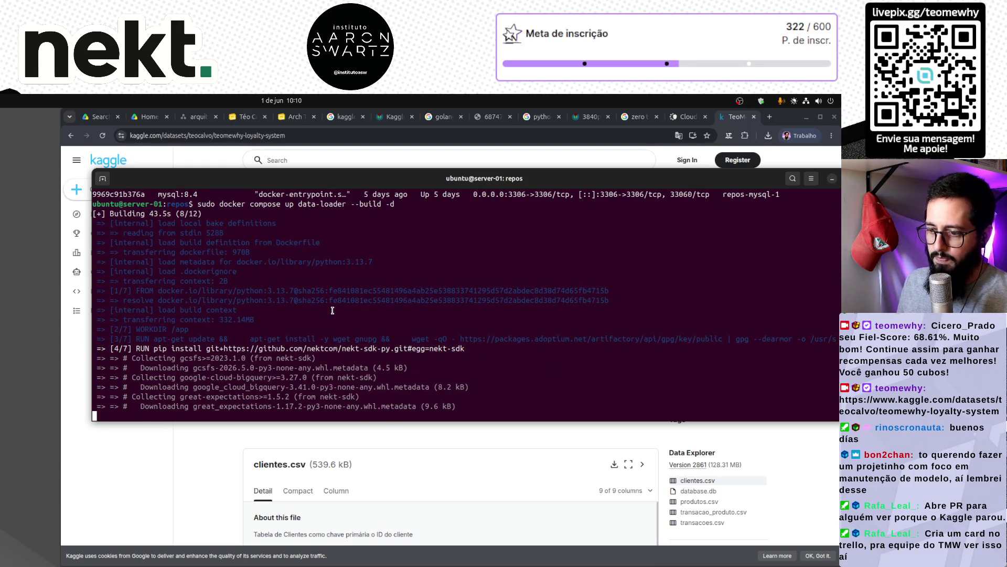
pyautogui.click(292, 117)
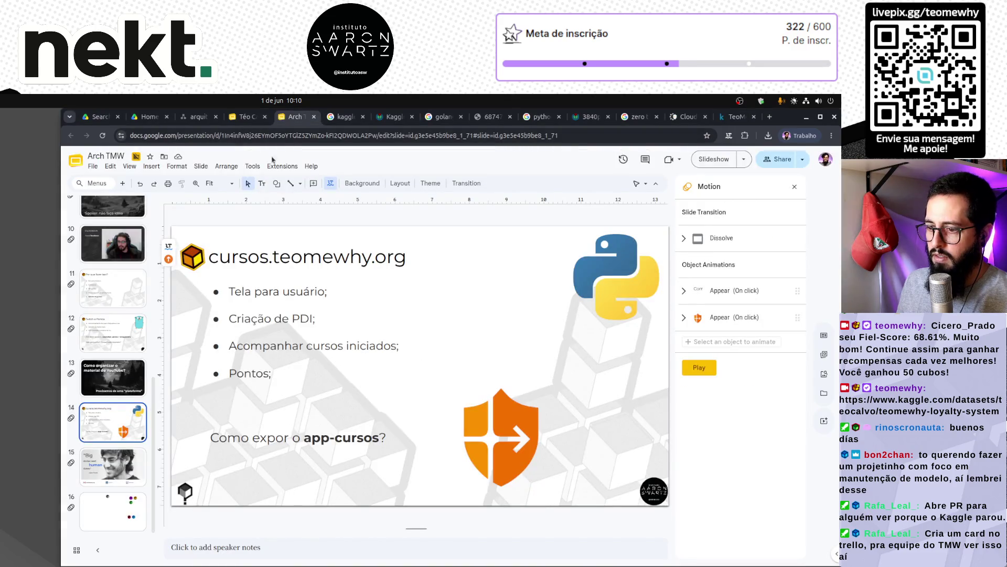
# Shrink the orange shield and set it slightly further right, beside the app-cursos question.
pyautogui.scroll(2, 122, 386)
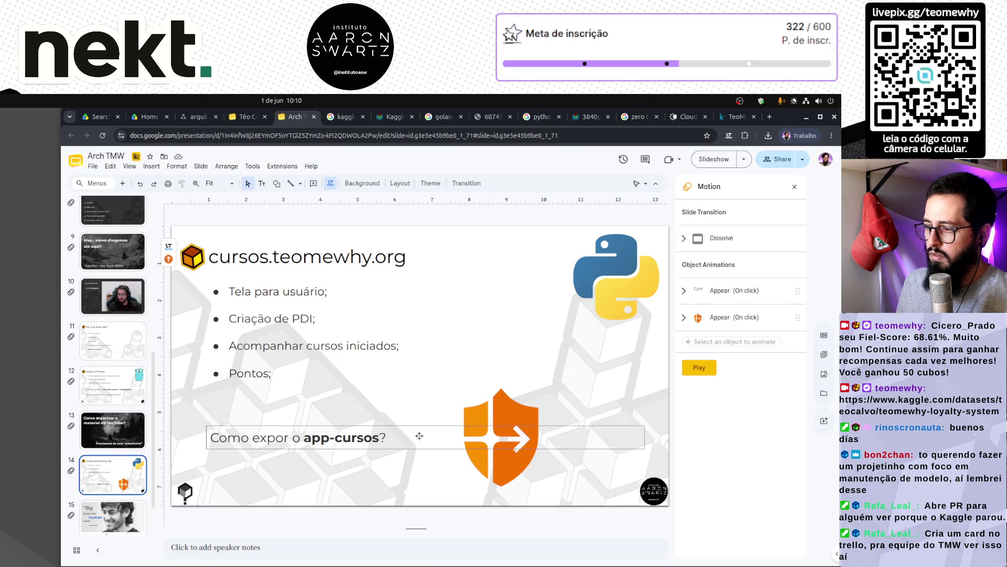
pyautogui.moveTo(508, 418)
pyautogui.mouseDown()
pyautogui.moveTo(596, 418)
pyautogui.moveTo(458, 416)
pyautogui.mouseUp()
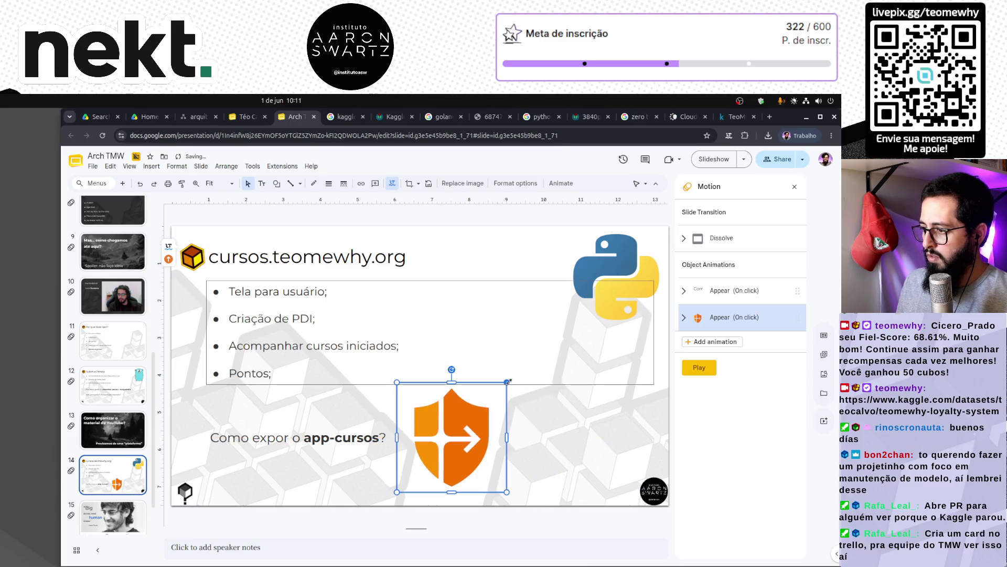
pyautogui.moveTo(507, 382); pyautogui.dragTo(463, 425)
pyautogui.moveTo(453, 484)
pyautogui.mouseDown()
pyautogui.moveTo(464, 463)
pyautogui.moveTo(481, 477)
pyautogui.moveTo(434, 447)
pyautogui.mouseUp()
pyautogui.click(439, 443)
pyautogui.click(523, 385)
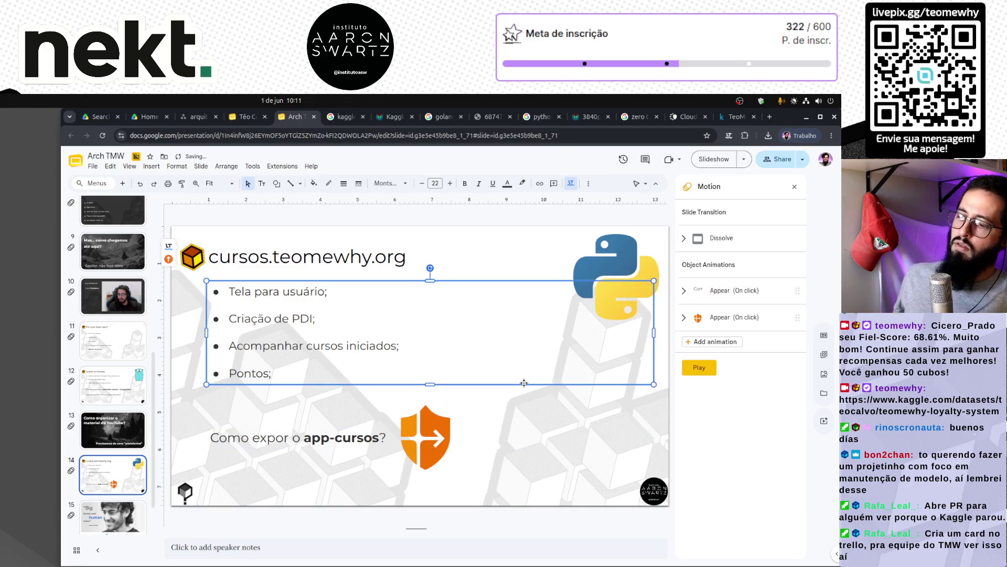
pyautogui.click(327, 496)
# Go to the Twitch e Pontos slide and show all open browser windows side by side.
pyautogui.click(105, 430)
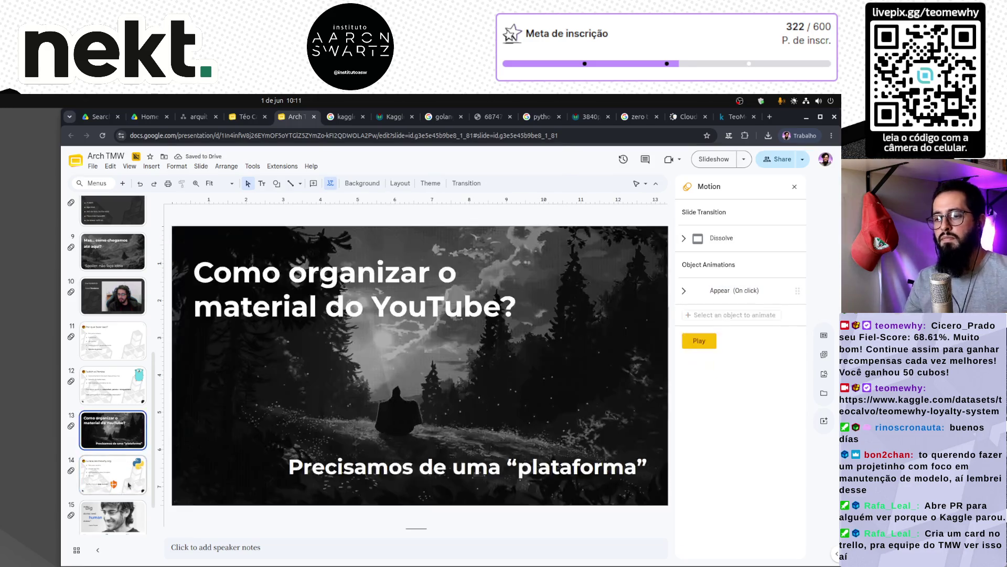
pyautogui.click(97, 380)
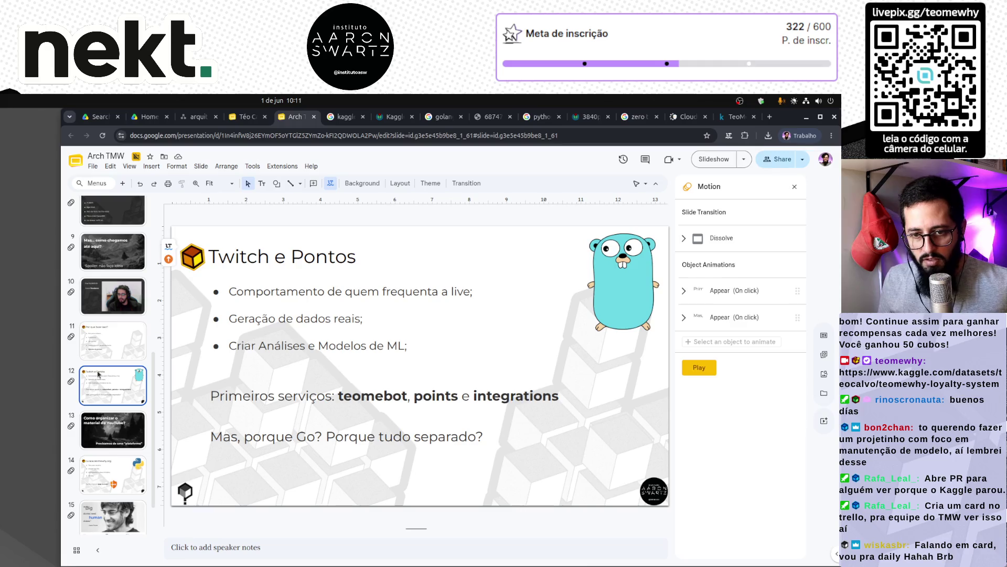
pyautogui.click(239, 554)
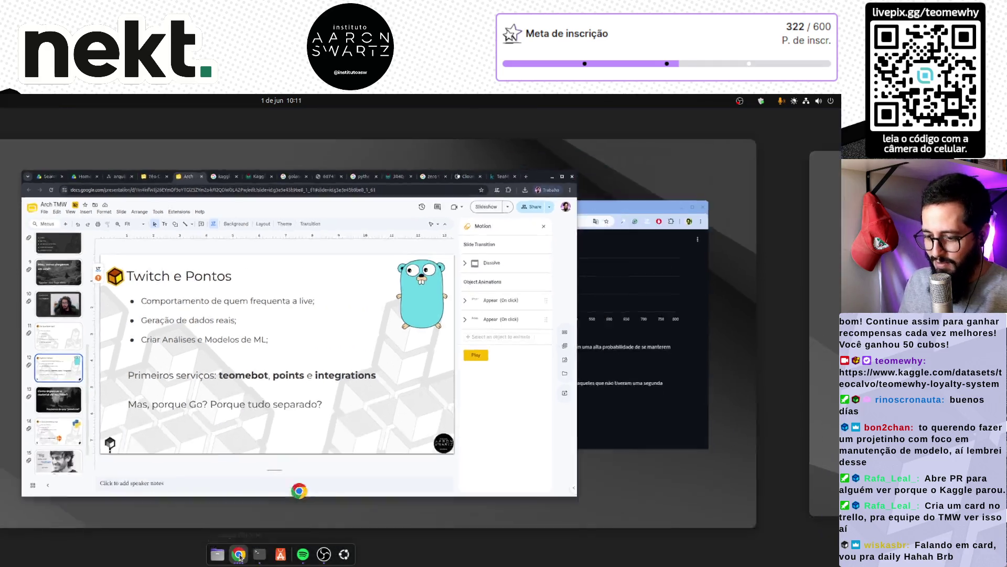
# Bring the Ranking Fiel Téo Me Why page forward, then the terminal running the data-loader build.
pyautogui.click(474, 378)
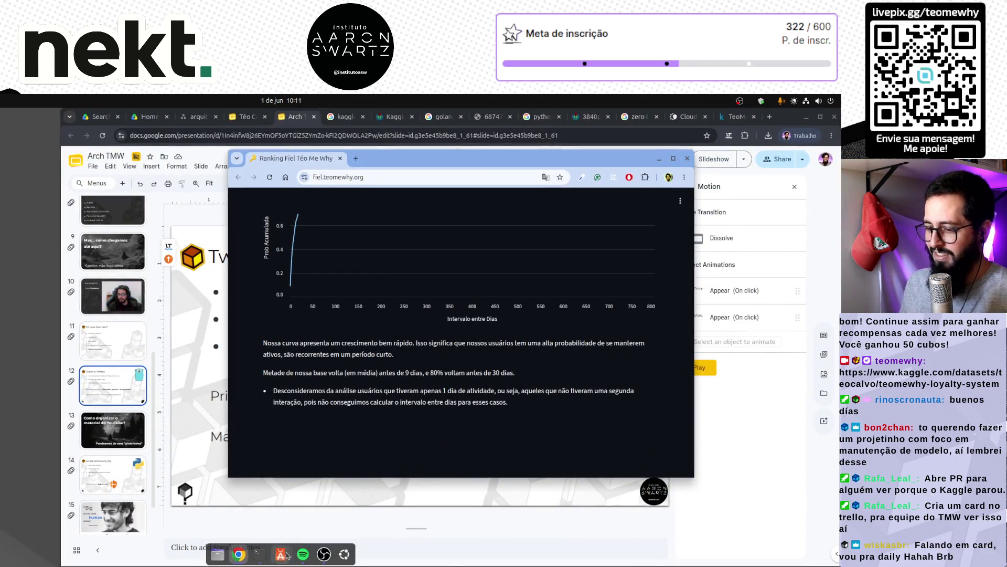
pyautogui.click(260, 556)
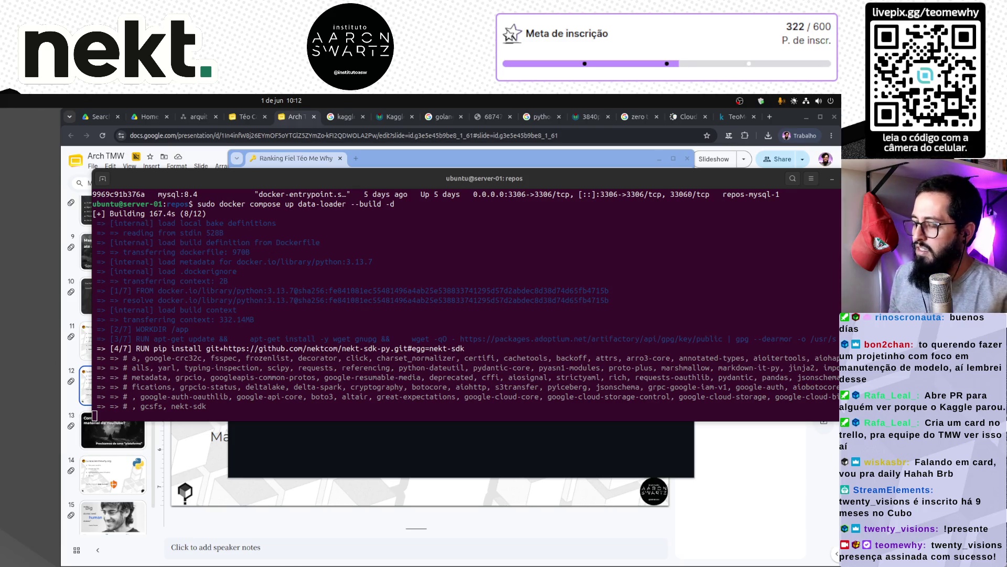
# Unmaximize the terminal running the data-loader build and bring the browser back with a new tab.
pyautogui.click(273, 530)
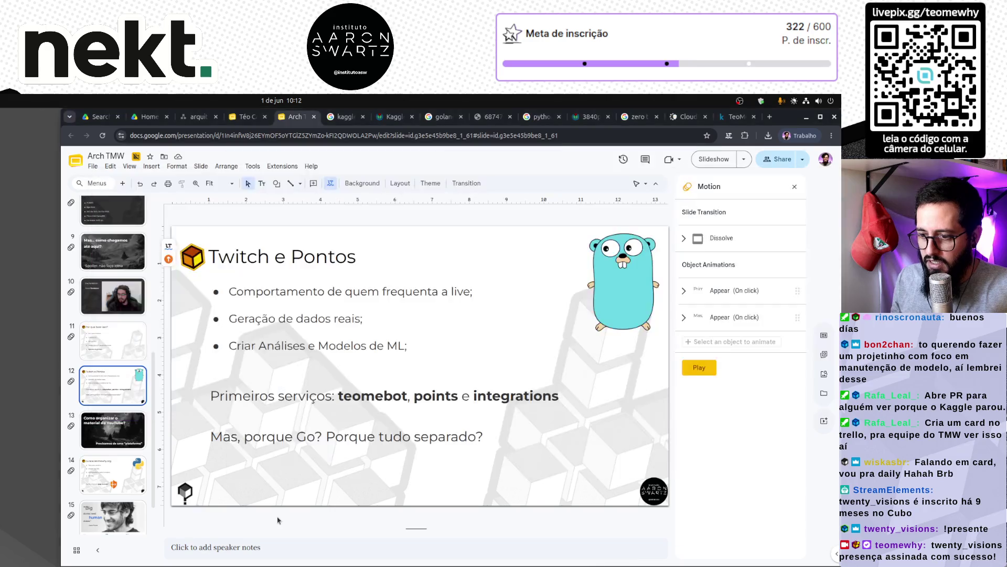
pyautogui.hotkey('alt', 'Tab')
pyautogui.hotkey('alt', 'Tab')
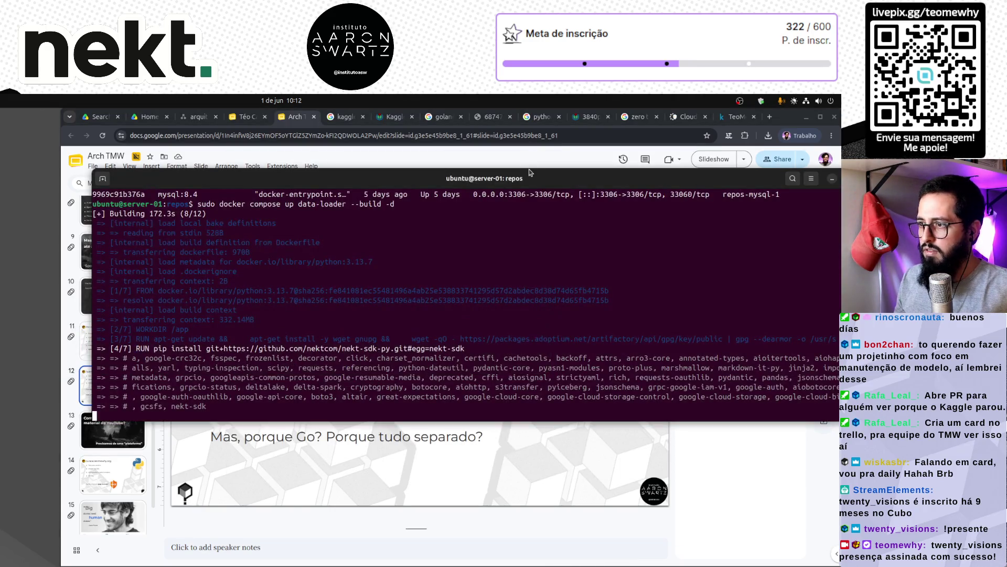
pyautogui.doubleClick(530, 172)
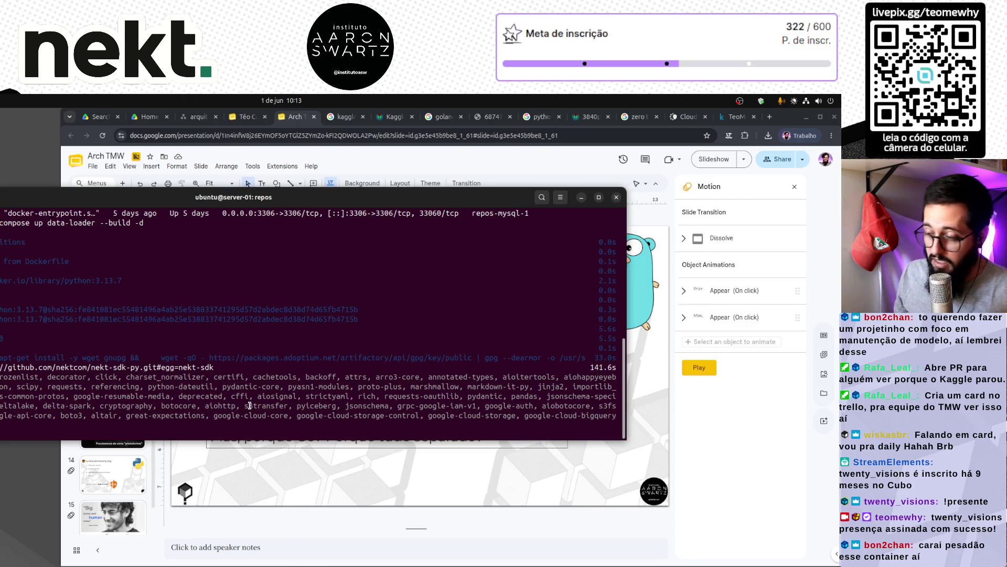
pyautogui.click(770, 116)
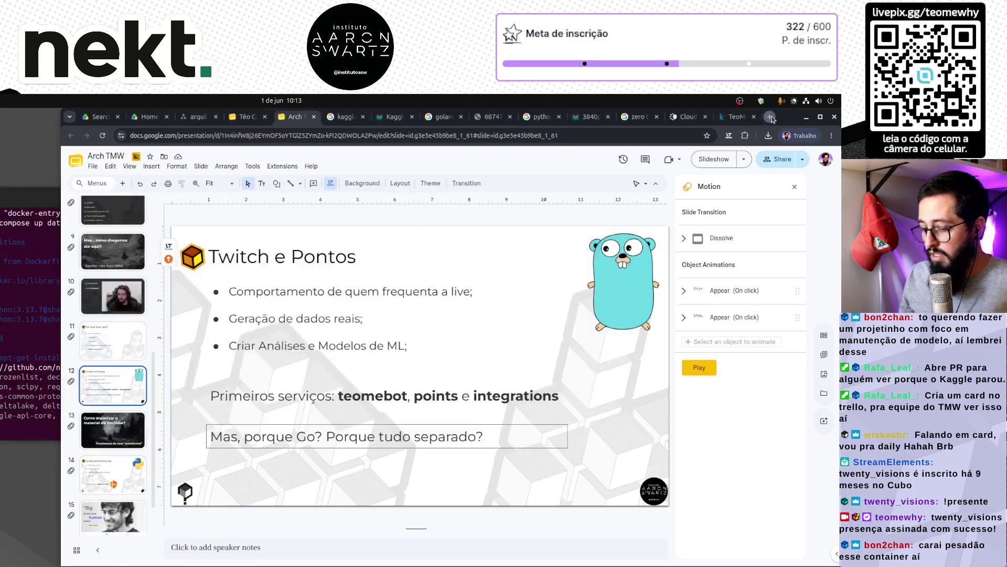
# Open the CasaOS dashboard at 192.168.0.18 and sign in with the account's user name and password.
pyautogui.write('192.168.0.18')
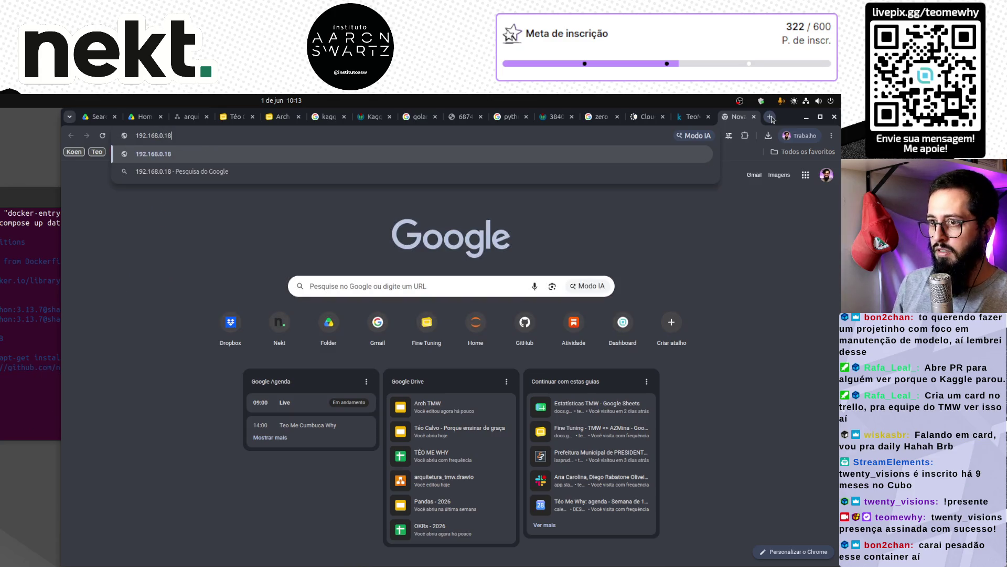
pyautogui.press('Return')
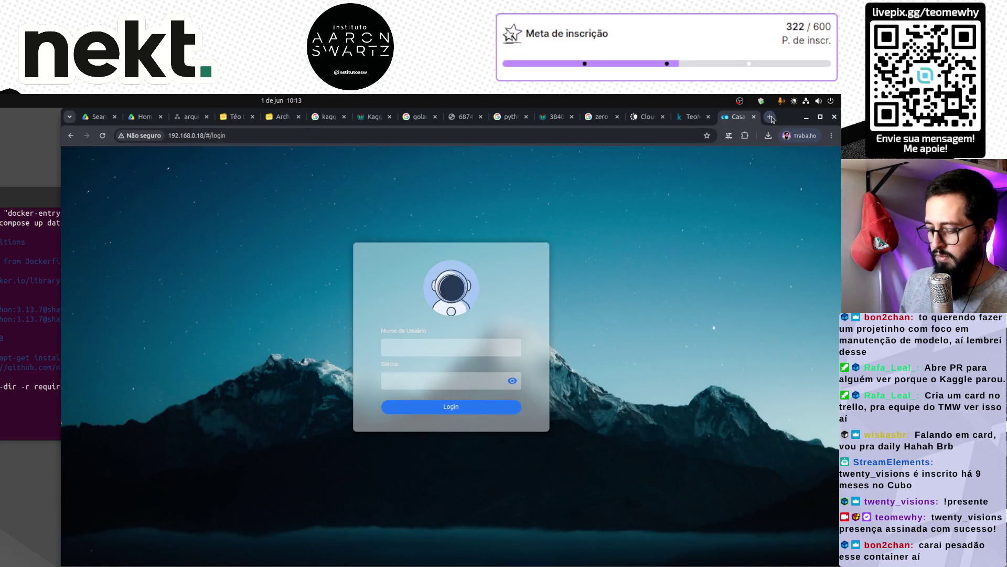
pyautogui.write('teo')
pyautogui.press('Tab')
pyautogui.write('••••')
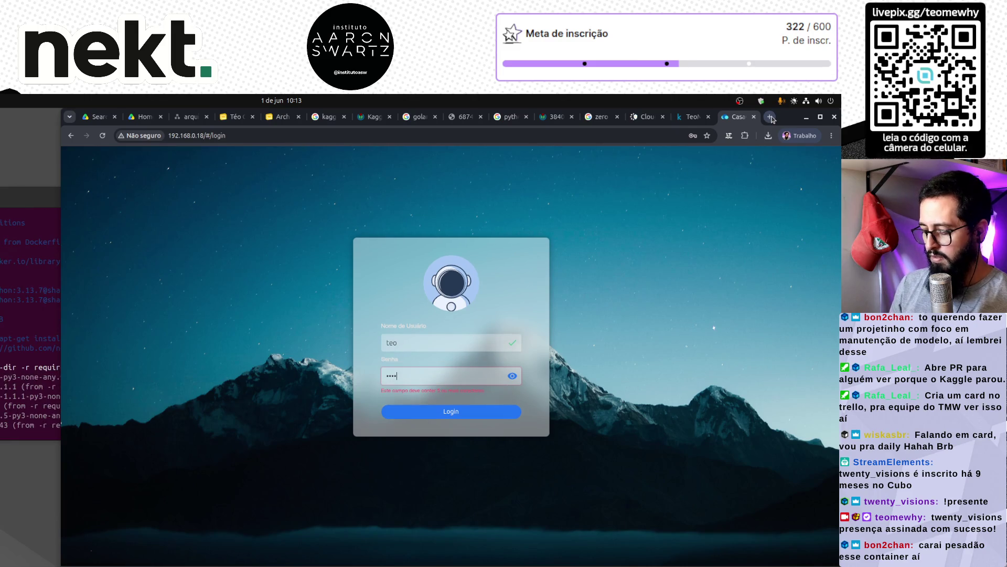
pyautogui.write('••••••••')
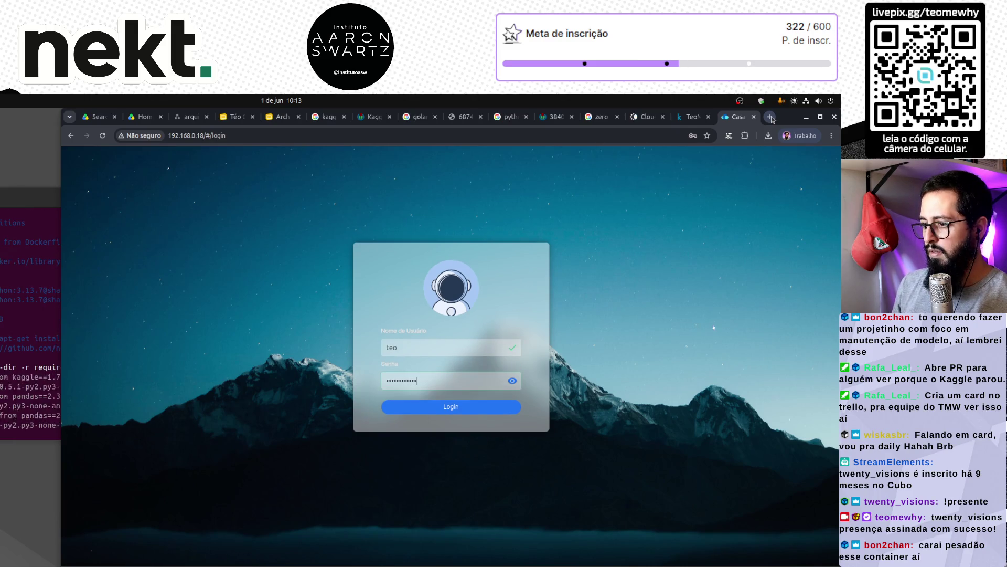
pyautogui.press('Return')
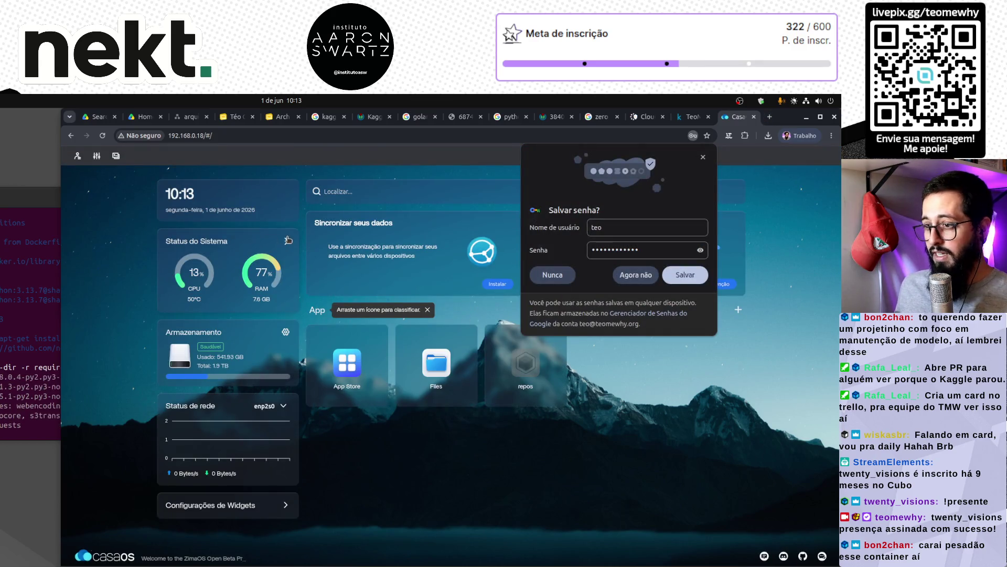
# Show per-container RAM usage with data-loader at 1.34 GB, zoom to 175%, and dismiss popups.
pyautogui.click(271, 241)
pyautogui.click(192, 321)
pyautogui.tripleClick(199, 346)
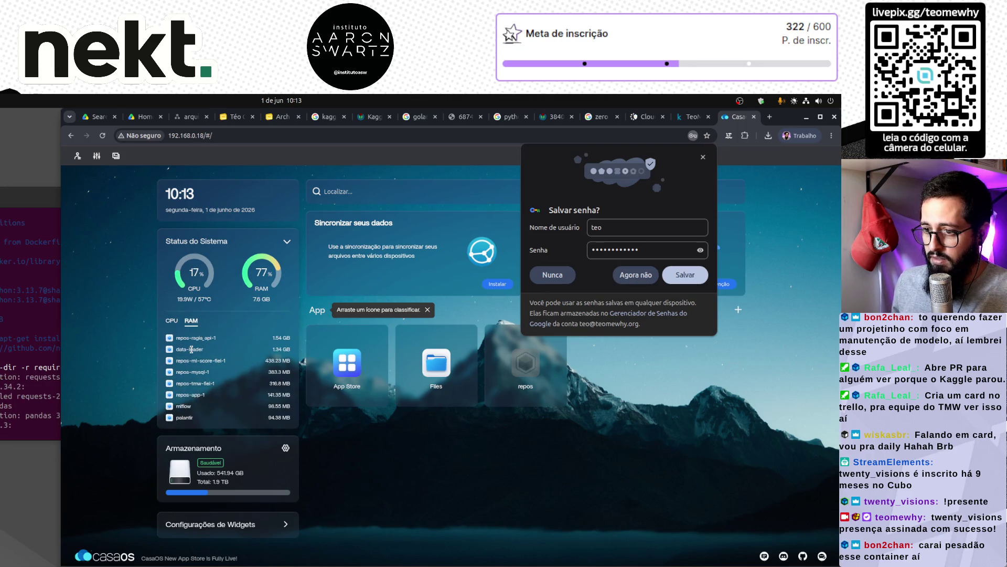
pyautogui.hotkey('ctrl', '+')
pyautogui.hotkey('ctrl', '+')
pyautogui.hotkey('ctrl', '+')
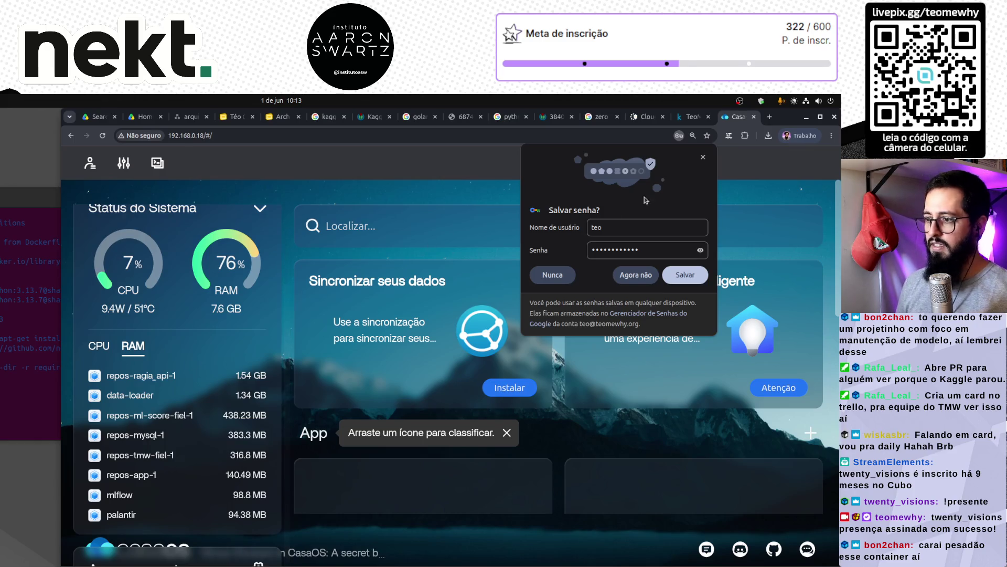
pyautogui.press('Return')
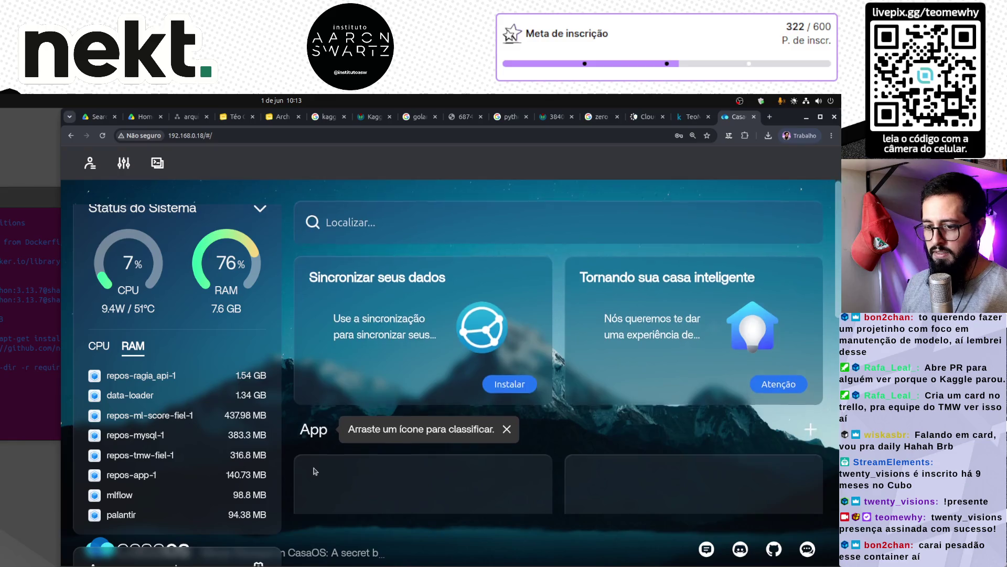
pyautogui.scroll(-3, 342, 397)
pyautogui.scroll(-1, 213, 478)
pyautogui.scroll(3, 213, 478)
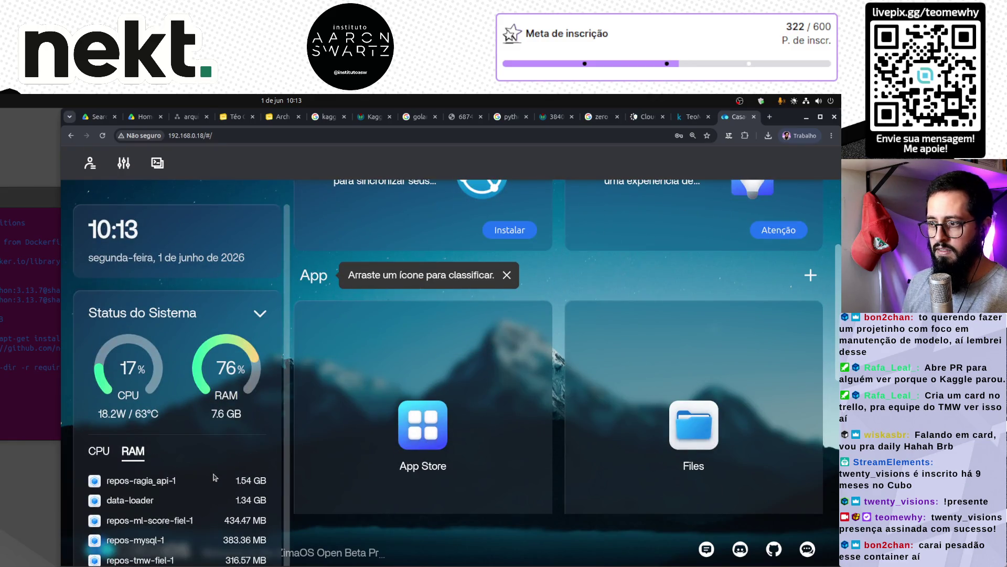
pyautogui.click(506, 279)
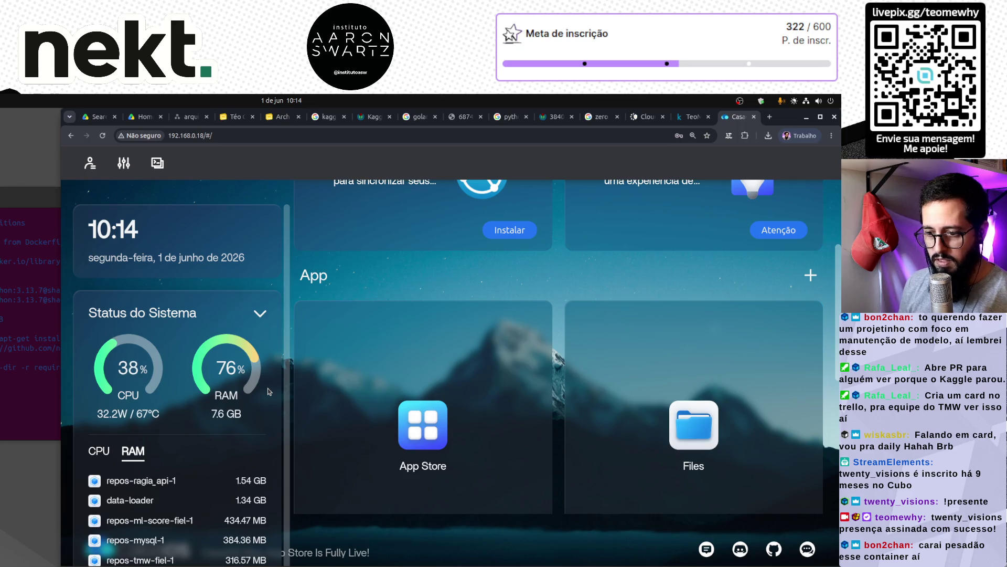
# Copy slide 22, 'Ferramentas sozinhas não criam nada', from the Téo Calvo deck, then select Arch TMW slide 14.
pyautogui.hotkey('ctrl', '5')
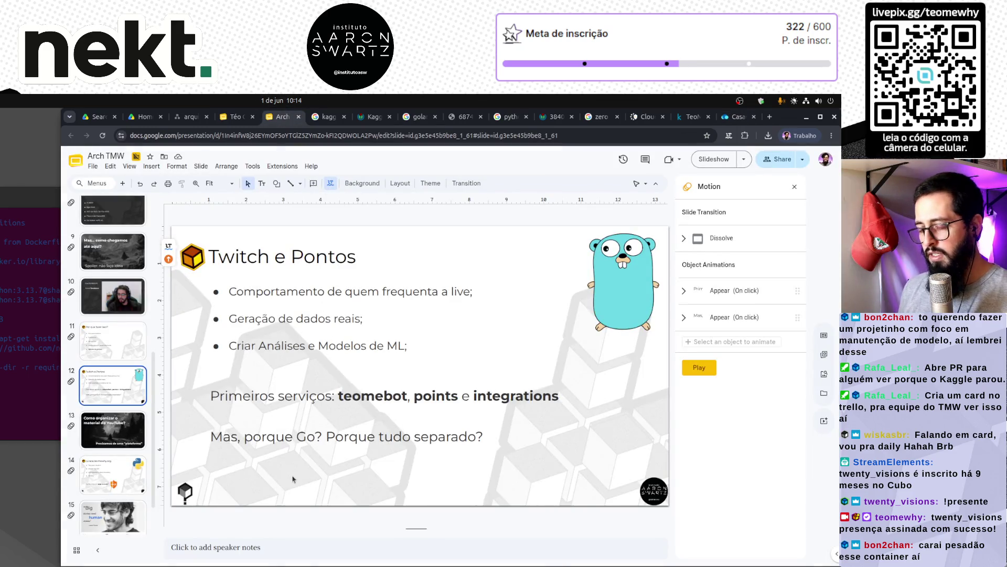
pyautogui.hotkey('alt', 'Tab')
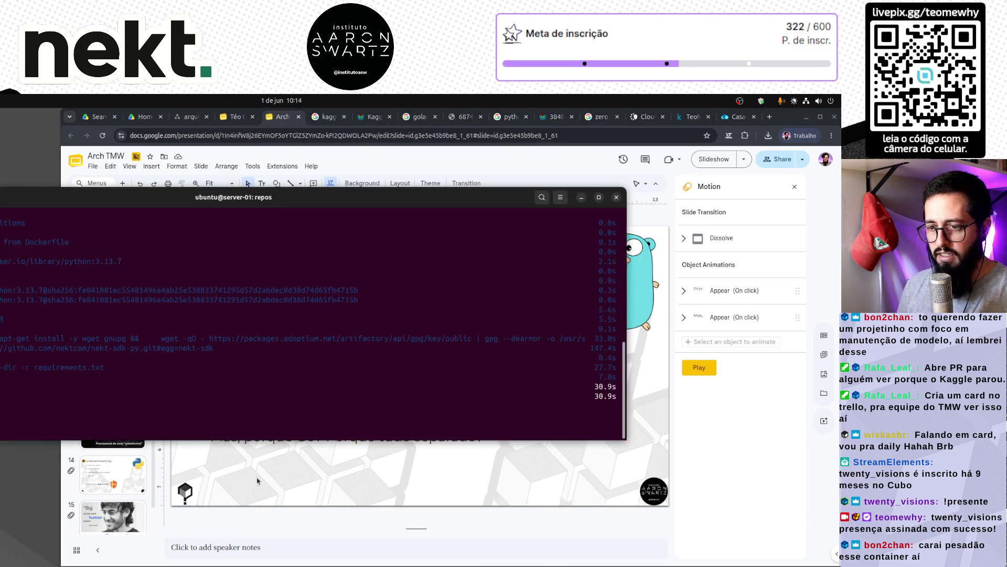
pyautogui.hotkey('alt', 'Tab')
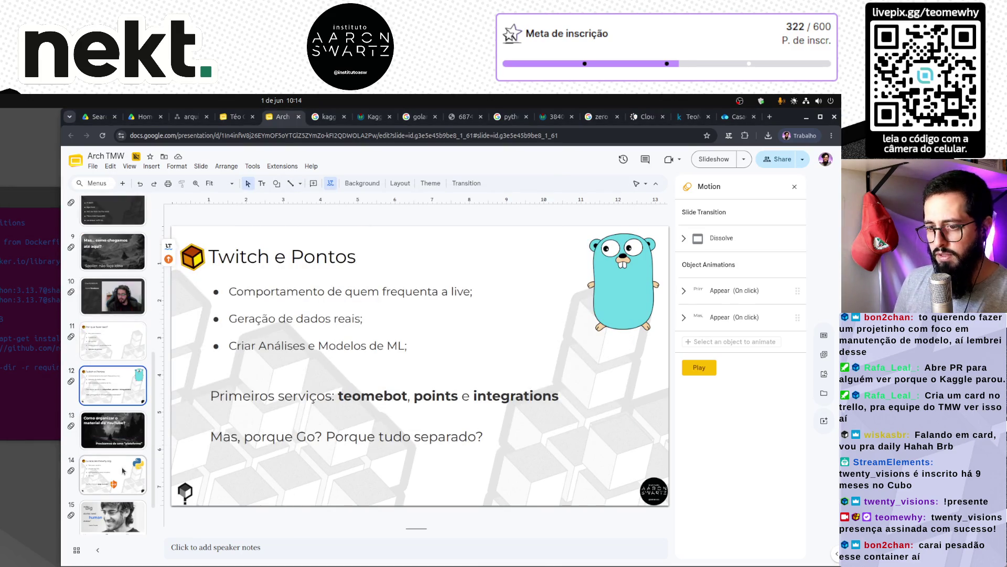
pyautogui.scroll(-1, 113, 367)
pyautogui.click(236, 117)
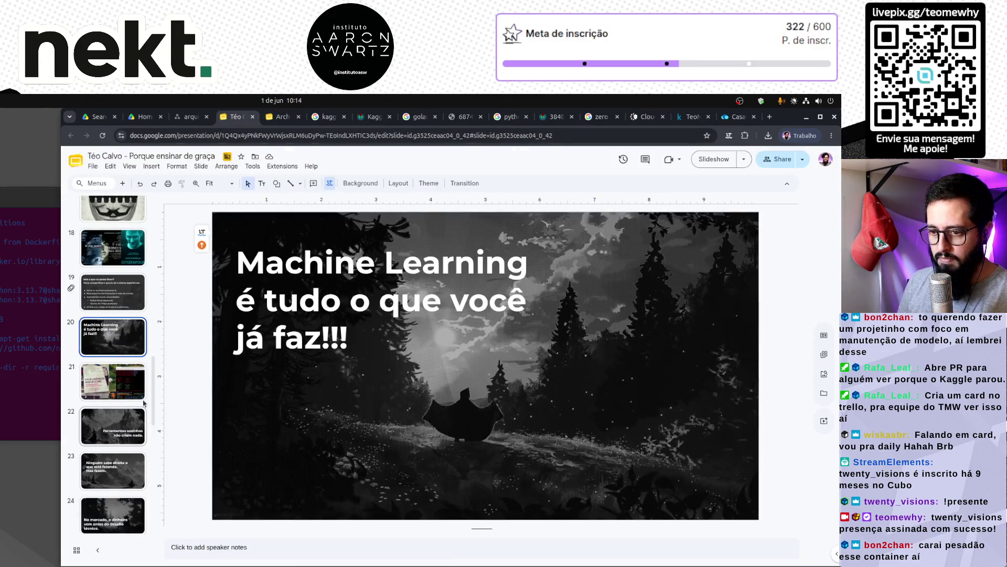
pyautogui.click(125, 478)
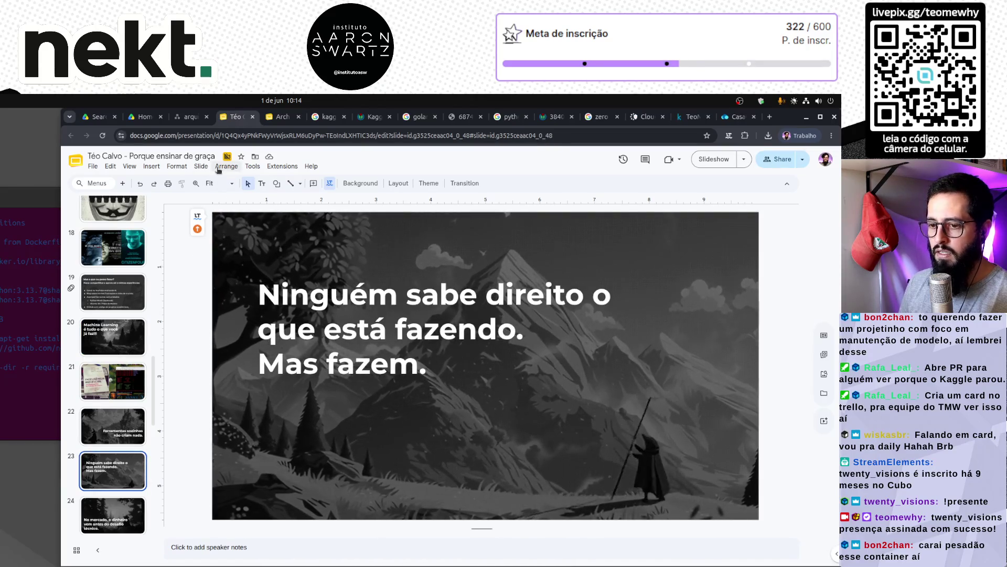
pyautogui.click(112, 431)
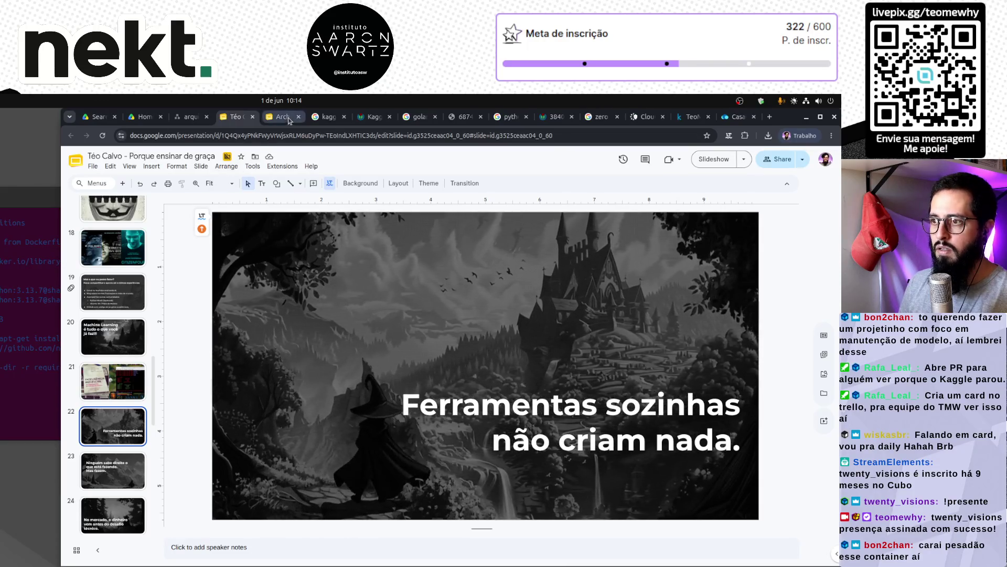
pyautogui.hotkey('ctrl', 'Tab')
pyautogui.click(112, 422)
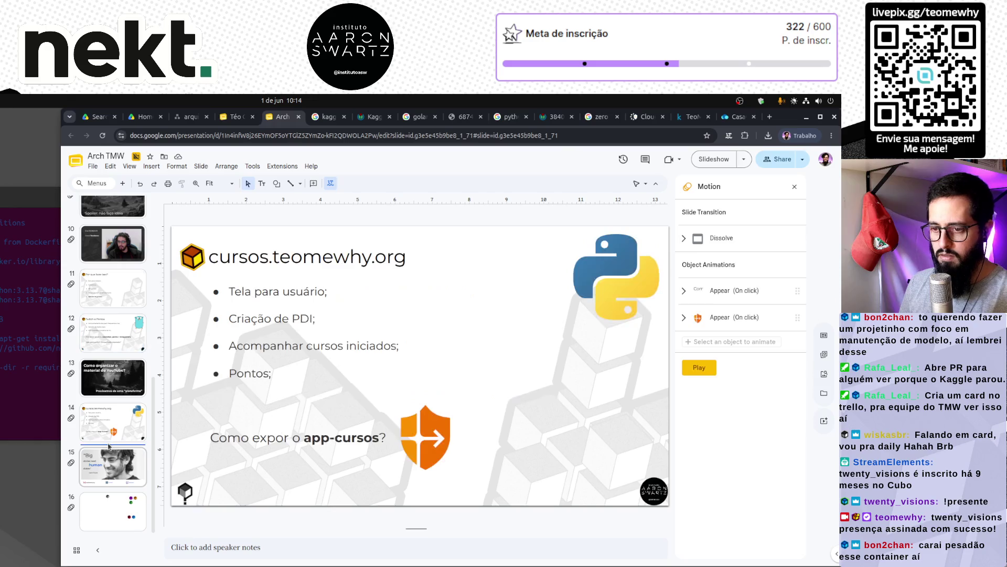
# Paste the slide after slide 14 and title it 'Como disponibilizar dados para a comunidade?'.
pyautogui.hotkey('ctrl', 'v')
pyautogui.click(452, 402)
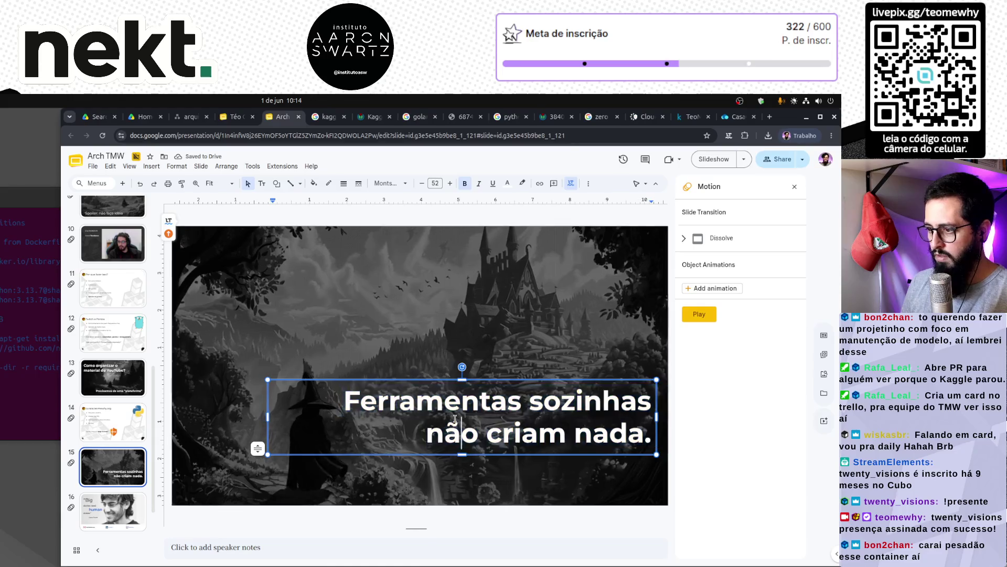
pyautogui.write('Como disponibilizar os daos para')
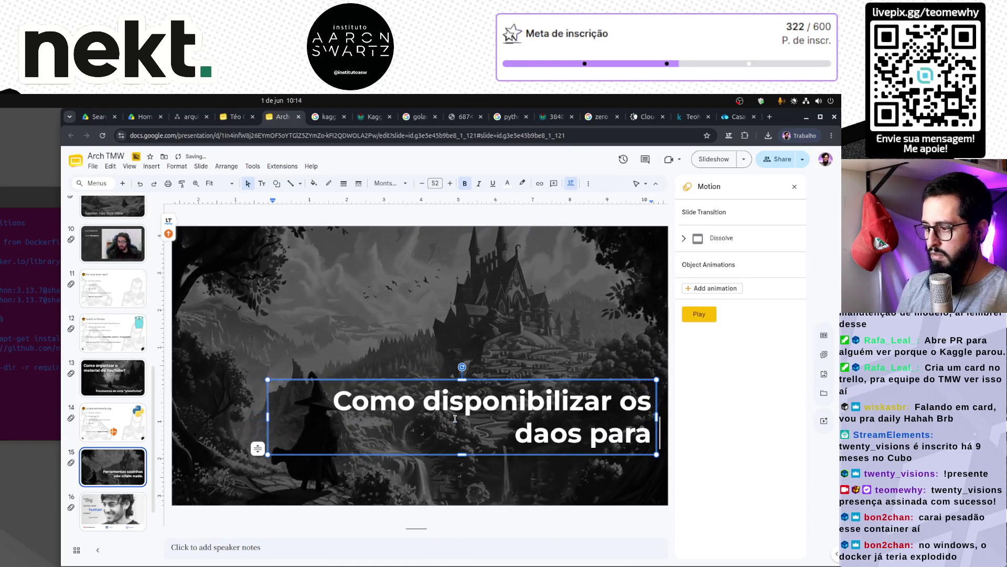
pyautogui.press('BackSpace')
pyautogui.press('BackSpace')
pyautogui.press('BackSpace')
pyautogui.press('BackSpace')
pyautogui.press('BackSpace')
pyautogui.press('BackSpace')
pyautogui.press('BackSpace')
pyautogui.write('dos para a comunidade?')
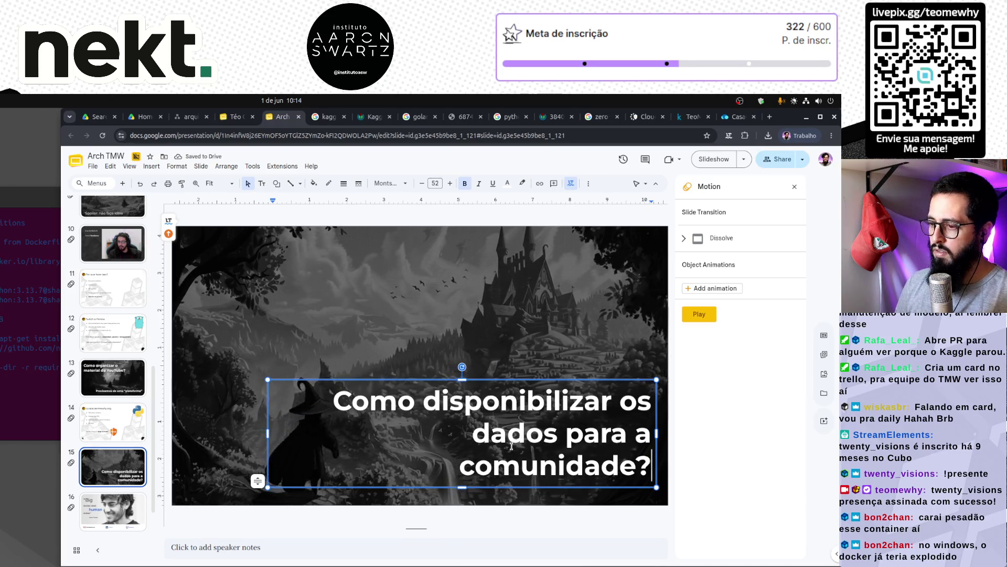
pyautogui.moveTo(268, 434)
pyautogui.mouseDown()
pyautogui.moveTo(233, 433)
pyautogui.moveTo(226, 420)
pyautogui.moveTo(332, 434)
pyautogui.mouseUp()
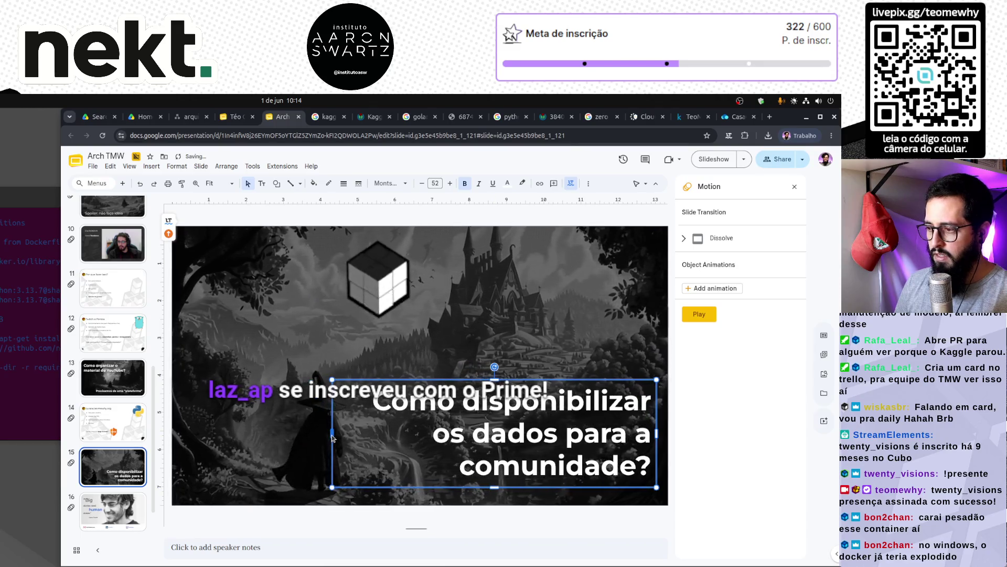
pyautogui.doubleClick(450, 434)
pyautogui.press('Delete')
pyautogui.press('Delete')
pyautogui.press('Delete')
pyautogui.write('d')
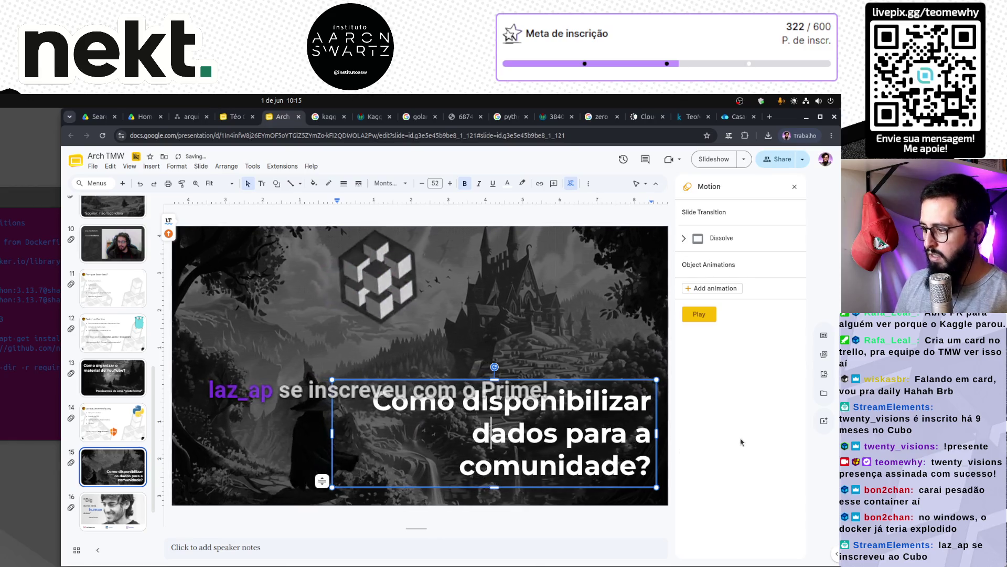
pyautogui.click(352, 309)
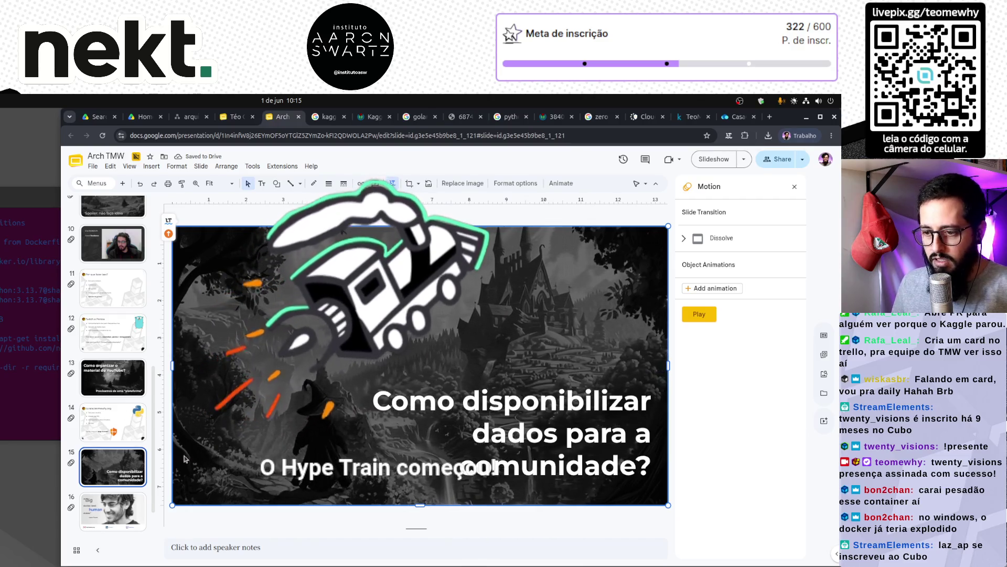
# Check slides 14 and 15 in the filmstrip, ending with slide 14 selected.
pyautogui.click(113, 436)
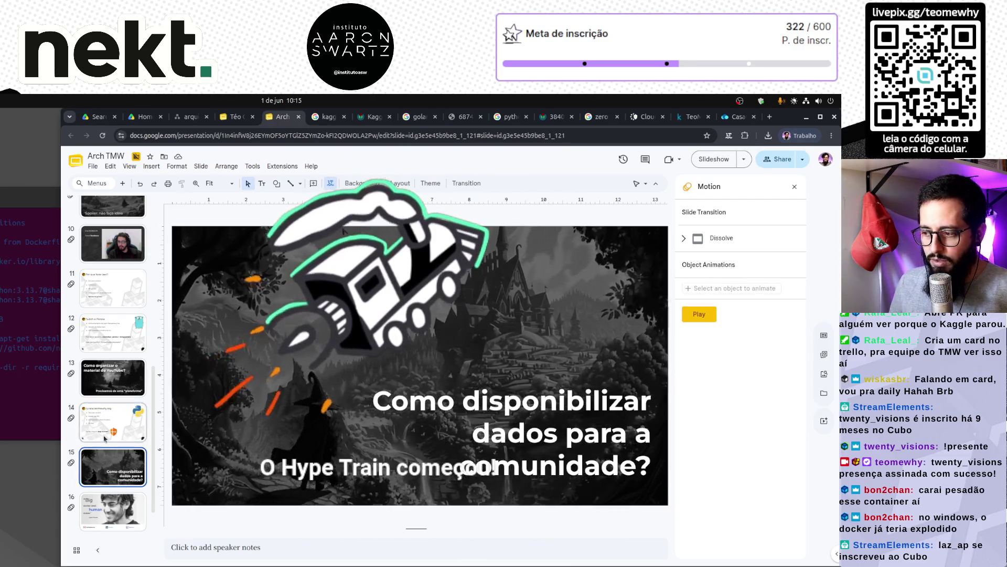
pyautogui.click(121, 471)
pyautogui.press('Up')
pyautogui.press('Up')
pyautogui.press('Up')
pyautogui.press('Down')
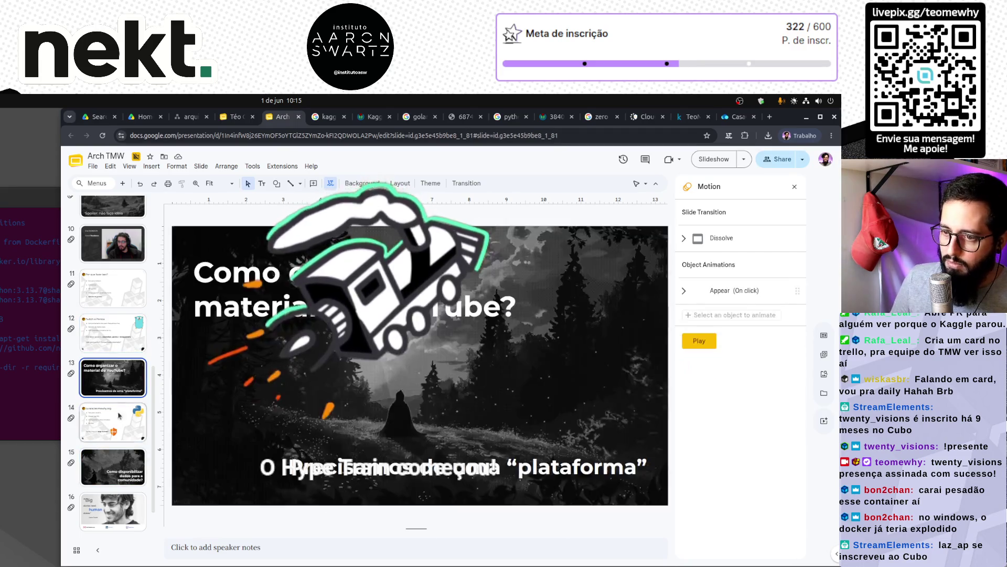
pyautogui.press('Down')
pyautogui.click(116, 468)
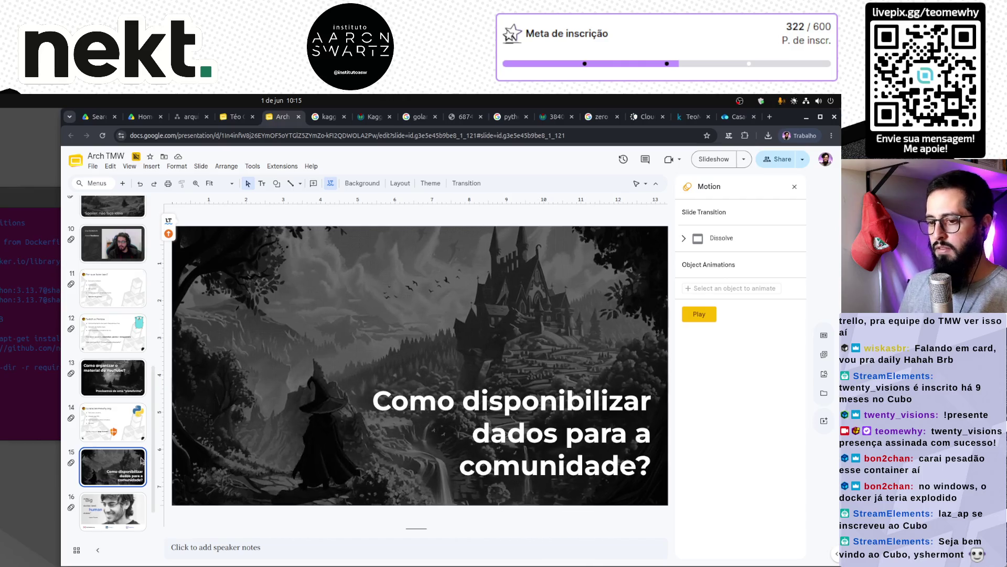
pyautogui.click(117, 433)
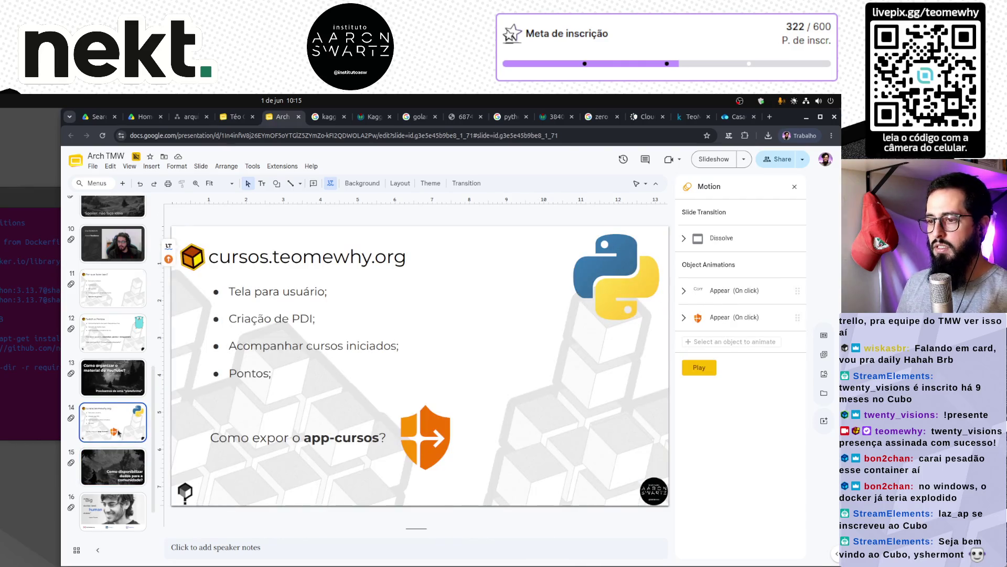
# Paste a copy of the cursos slide after slide 15 and retitle it 'data-loader'.
pyautogui.click(119, 471)
pyautogui.press('Down')
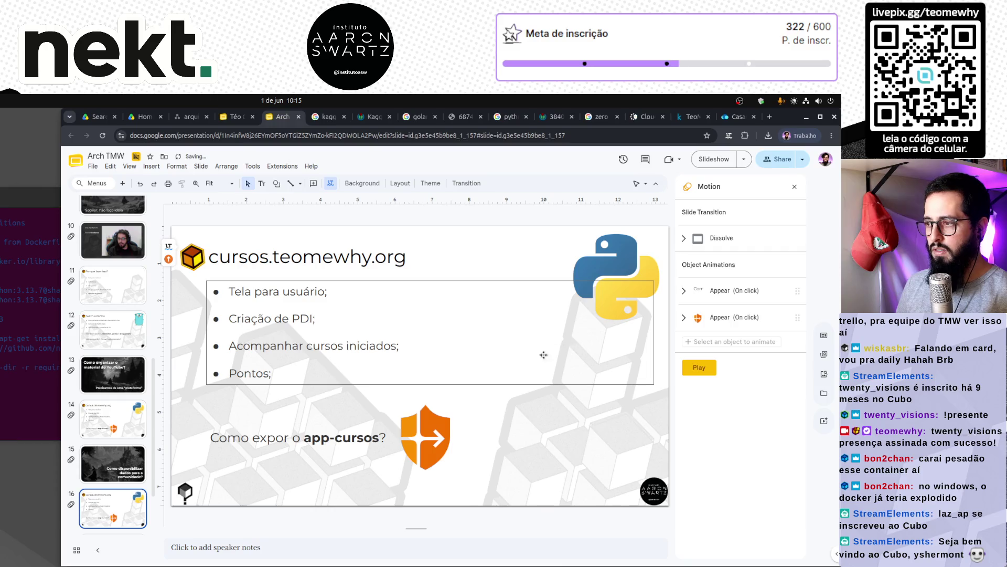
pyautogui.click(267, 257)
pyautogui.tripleClick(265, 258)
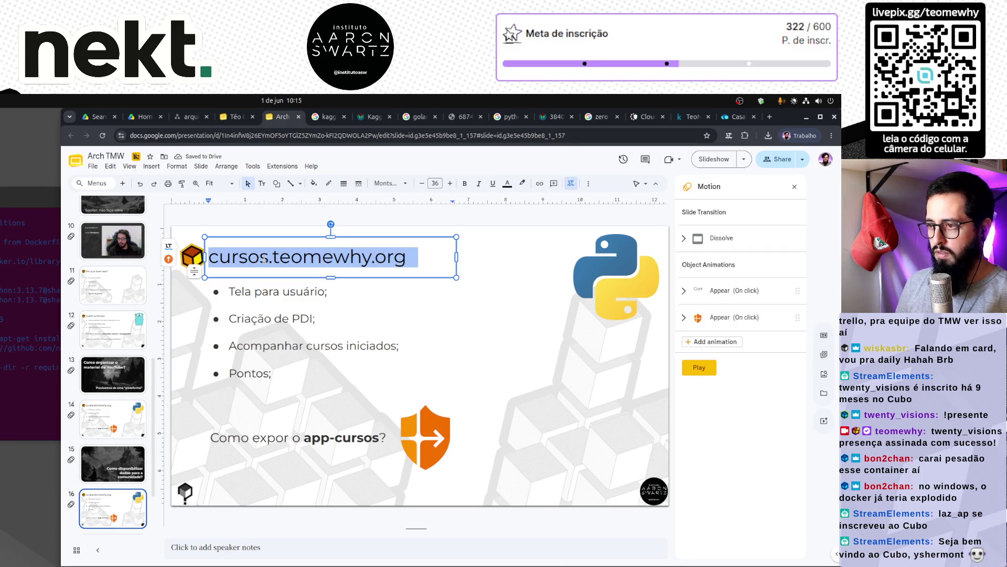
pyautogui.write('data-l')
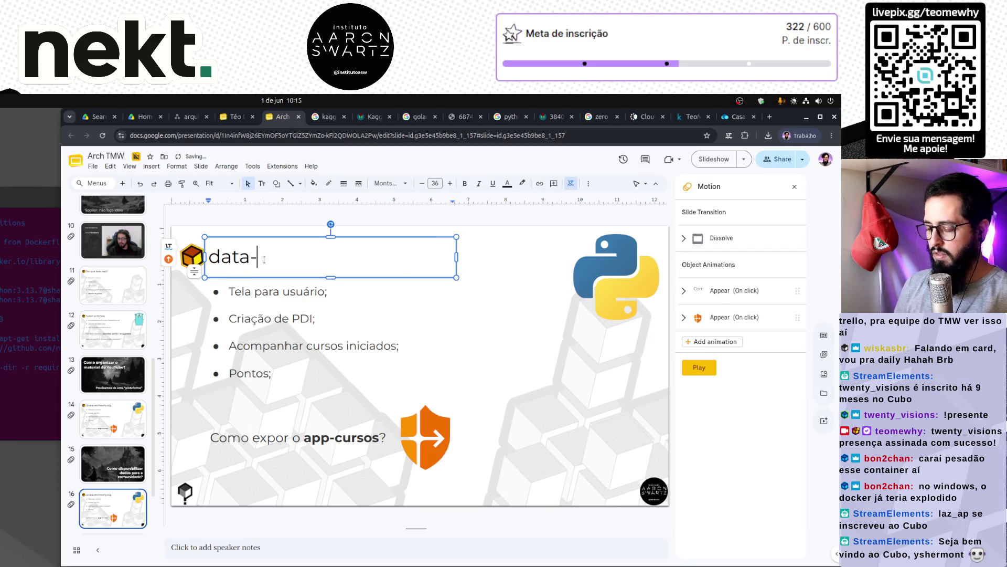
pyautogui.press('BackSpace')
pyautogui.write('loader')
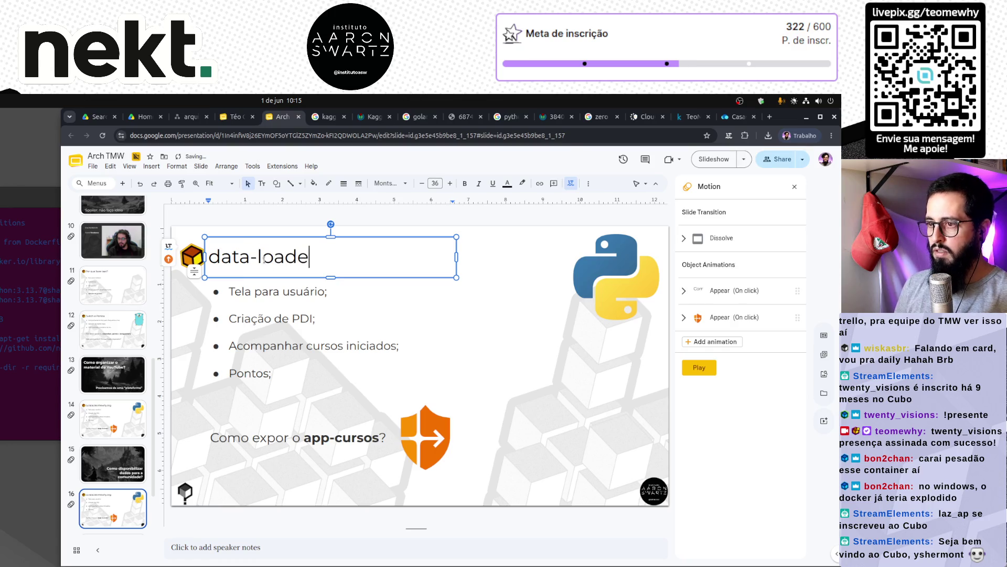
# Select the first bullet line and clear its text, discarding the draft attempts.
pyautogui.tripleClick(267, 292)
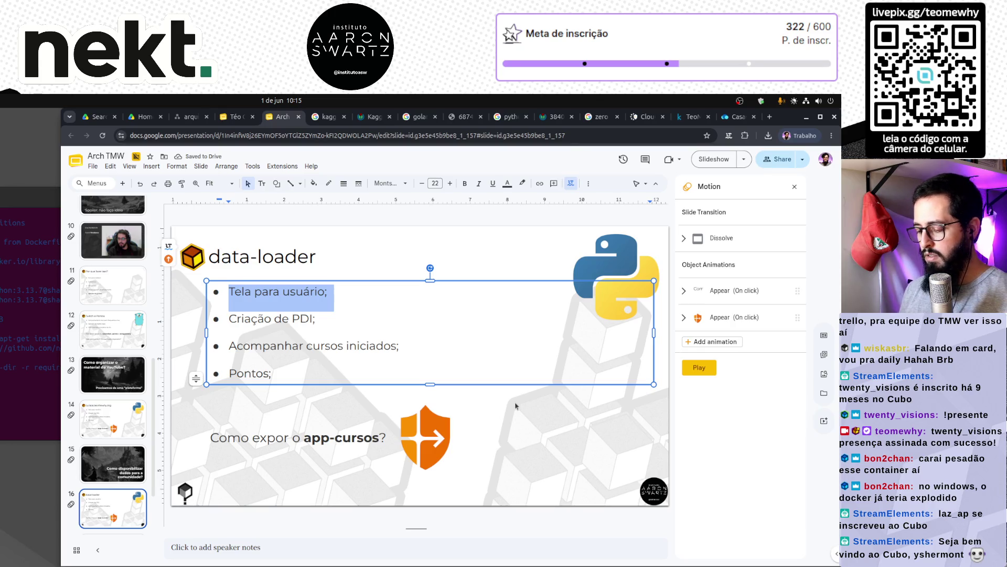
pyautogui.write('Coleta dos')
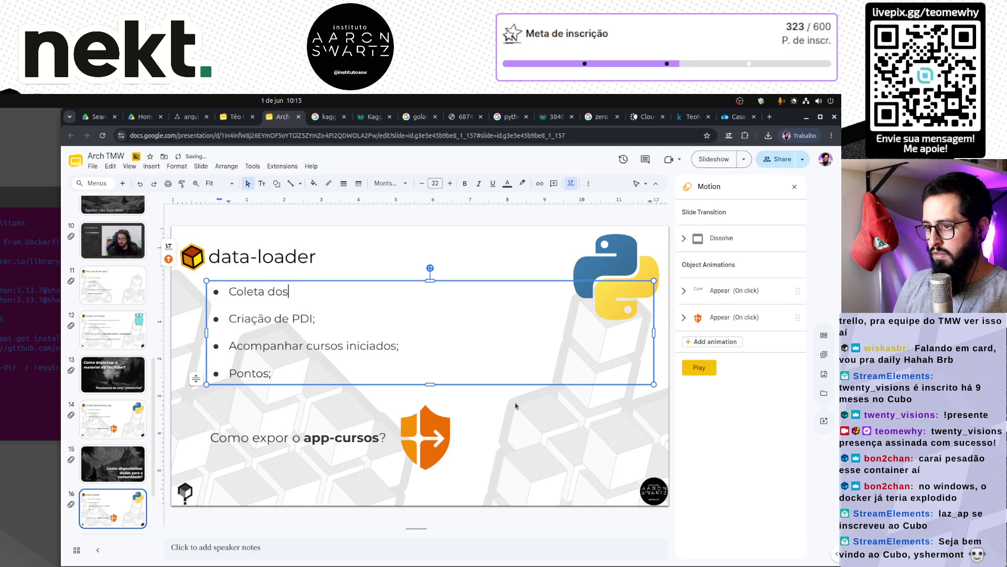
pyautogui.press('BackSpace')
pyautogui.press('BackSpace')
pyautogui.press('BackSpace')
pyautogui.write('Infe')
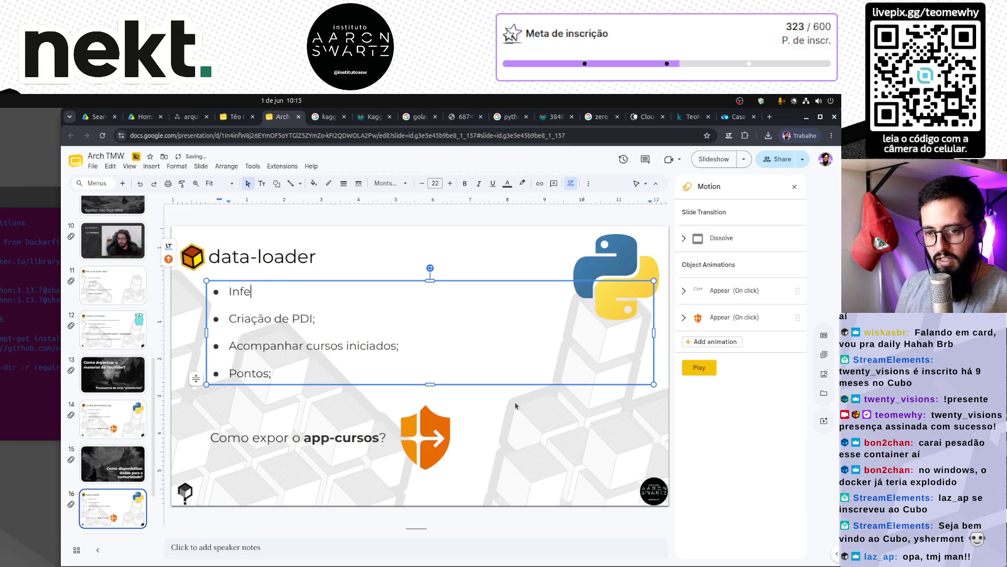
pyautogui.write('z')
pyautogui.press('BackSpace')
pyautogui.press('BackSpace')
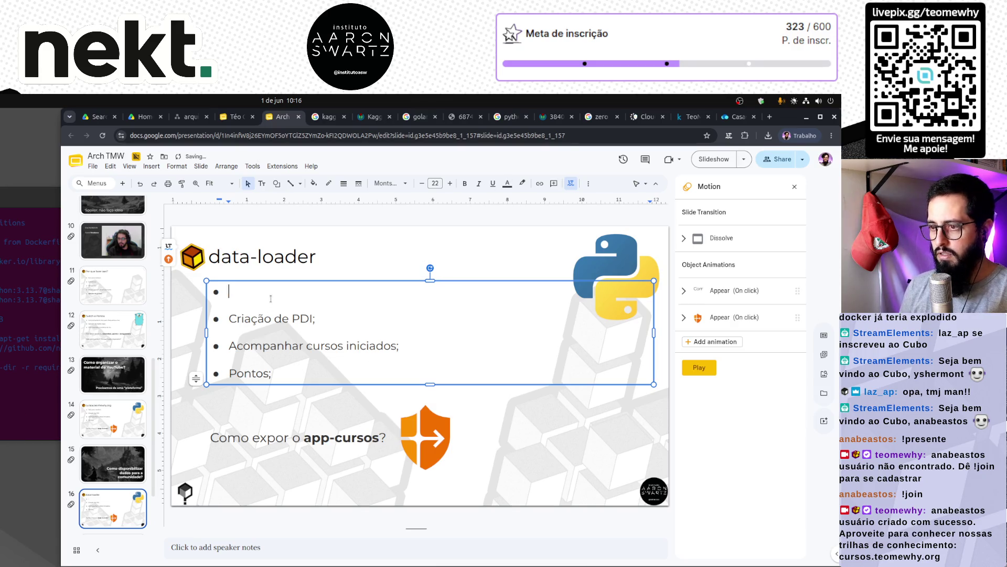
# Rewrite the first two bullets as 'Extração e transformação dos dados' and 'Envio para Kaggle e S3'.
pyautogui.write('Car')
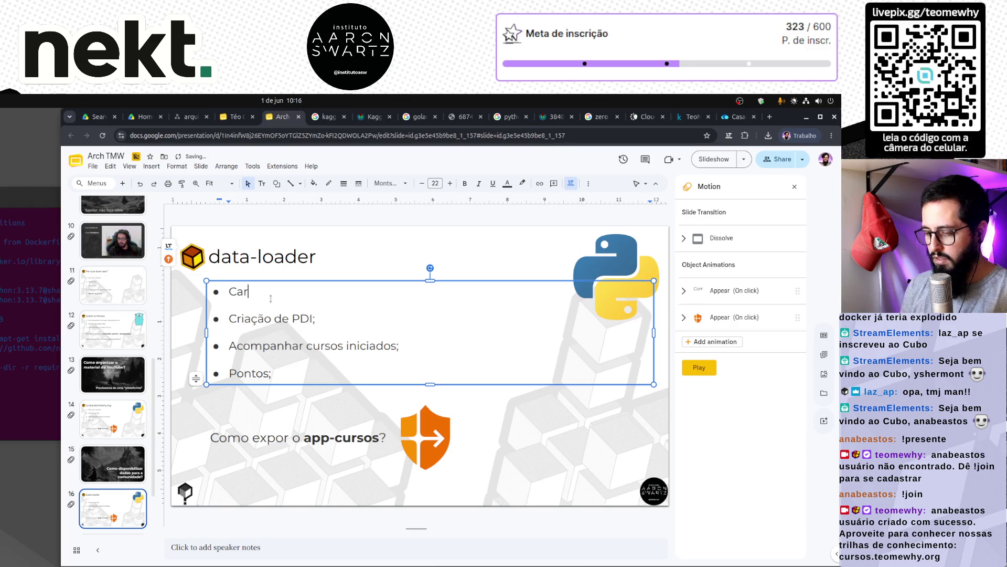
pyautogui.press('BackSpace')
pyautogui.press('BackSpace')
pyautogui.press('BackSpace')
pyautogui.write('Extração')
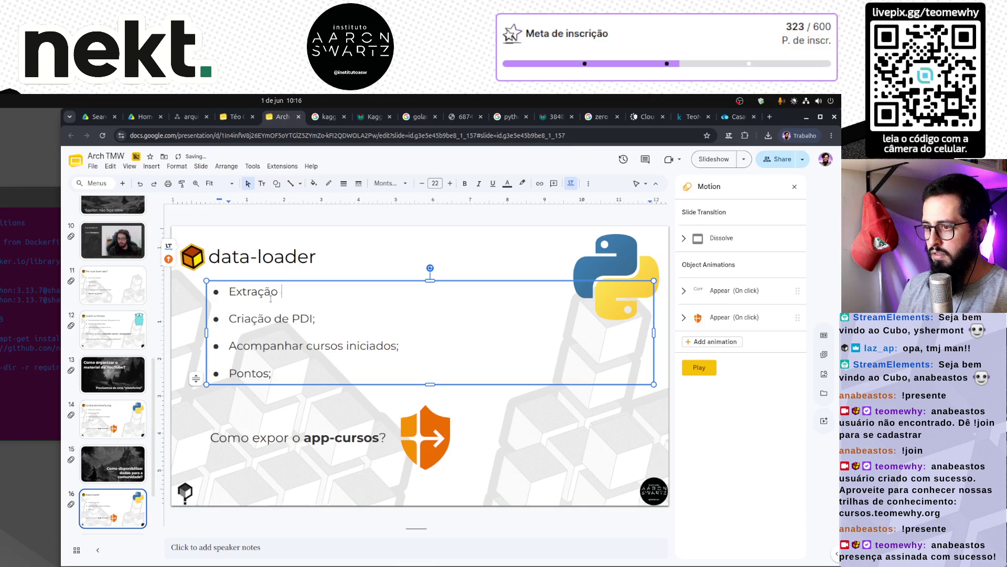
pyautogui.write('ransformac')
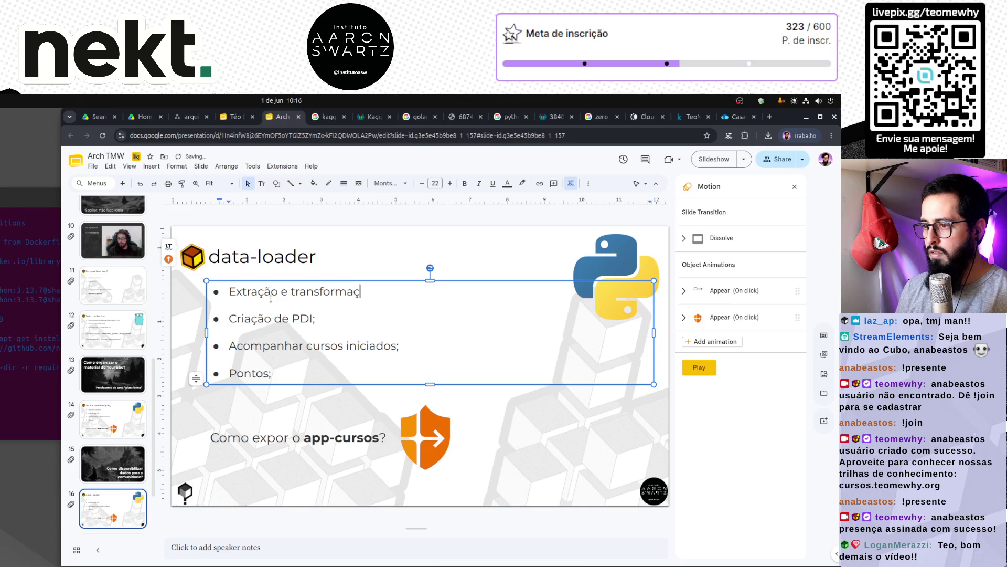
pyautogui.write('s;')
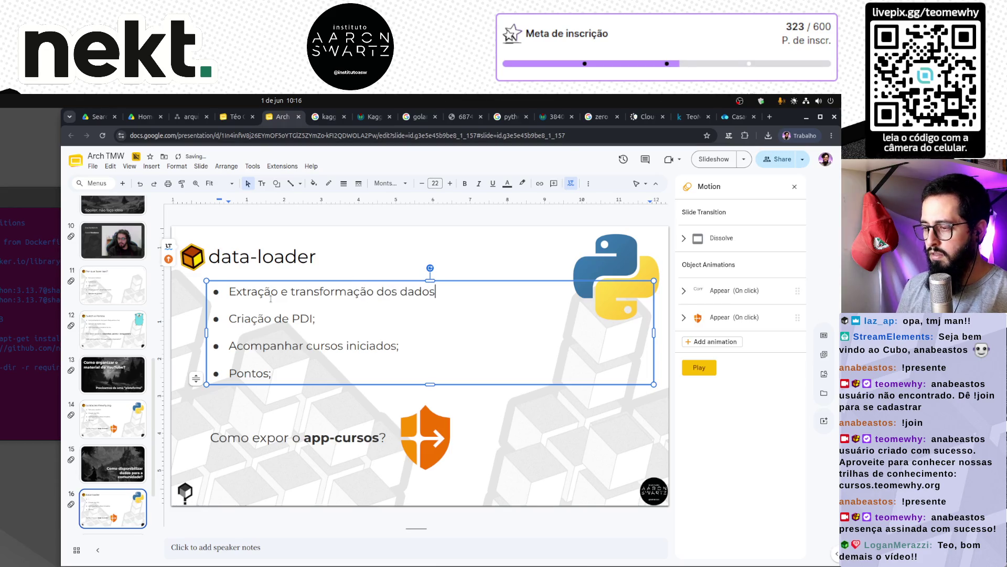
pyautogui.hotkey('shift', 'Home')
pyautogui.write('Env')
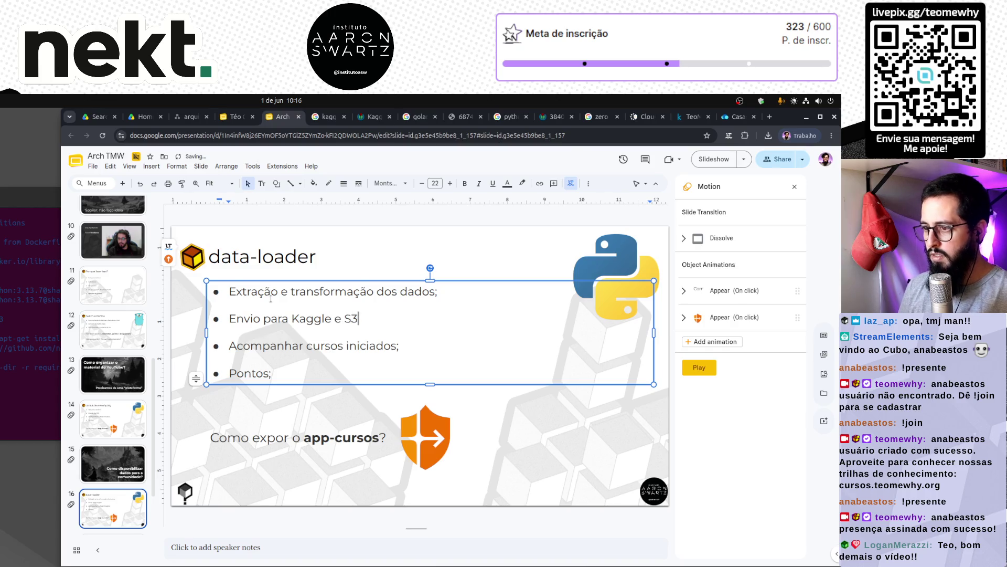
# Delete the Acompanhar cursos iniciados and Pontos lines and add a third bullet 'Ingestão da Feature Store'.
pyautogui.press('Home')
pyautogui.hotkey('shift', 'End')
pyautogui.press('Delete')
pyautogui.press('Delete')
pyautogui.hotkey('shift', 'End')
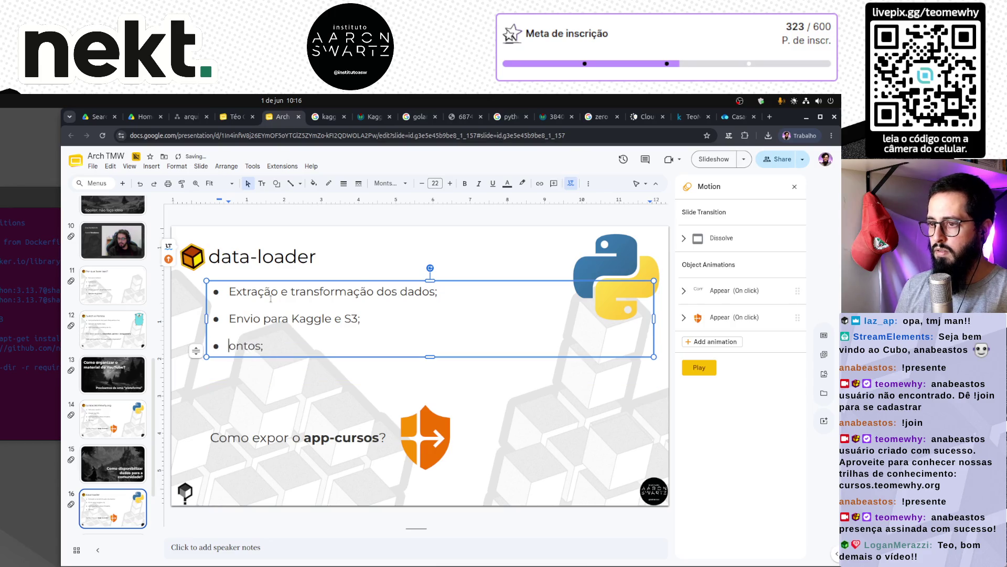
pyautogui.press('Delete')
pyautogui.press('BackSpace')
pyautogui.press('BackSpace')
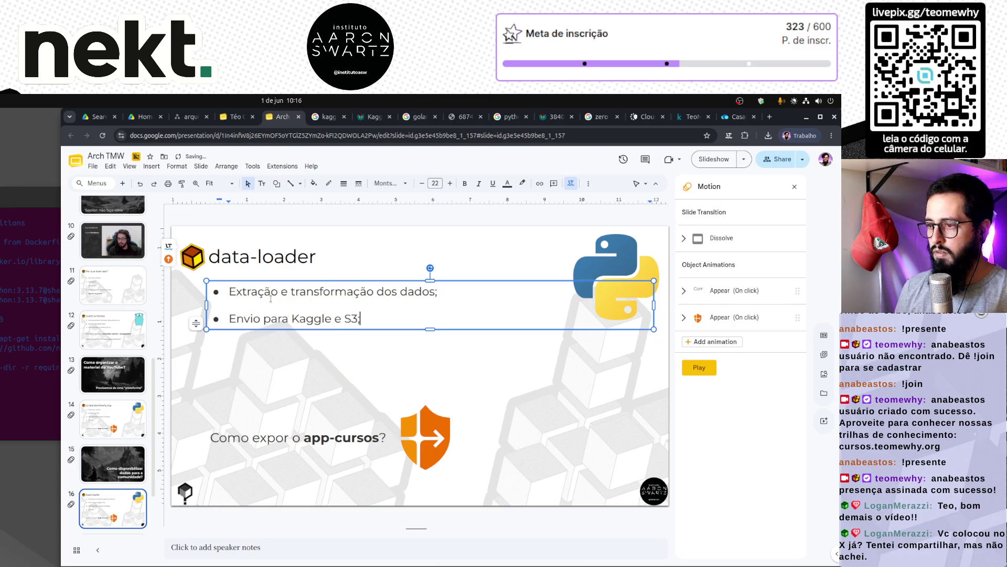
pyautogui.press('Return')
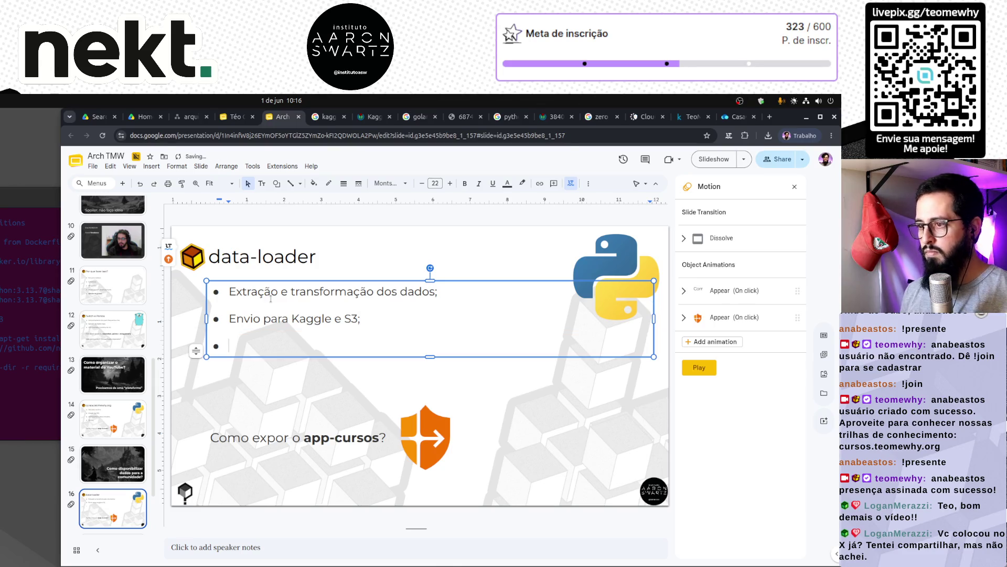
pyautogui.write('Inge')
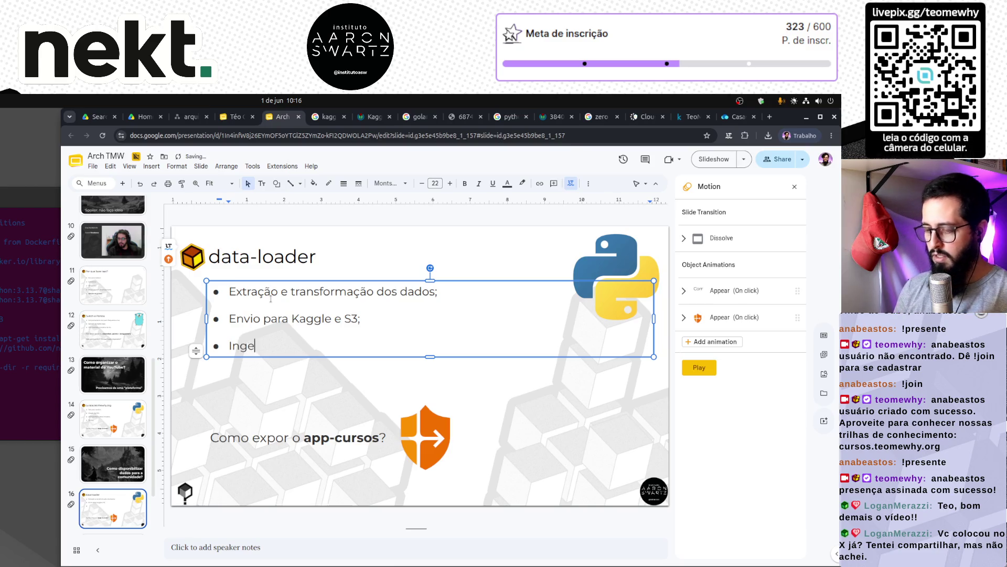
pyautogui.write('stão da')
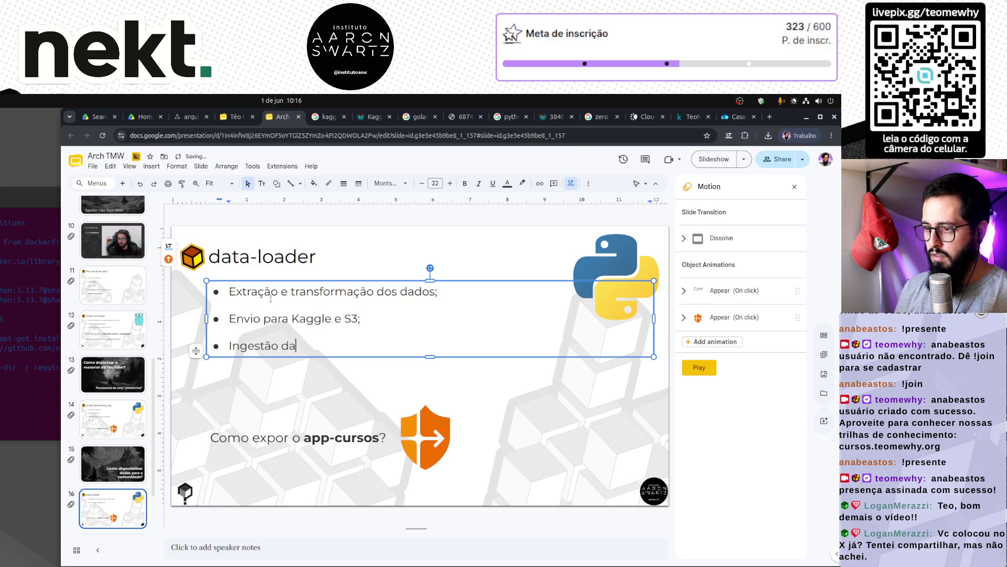
pyautogui.write(' Feature Store')
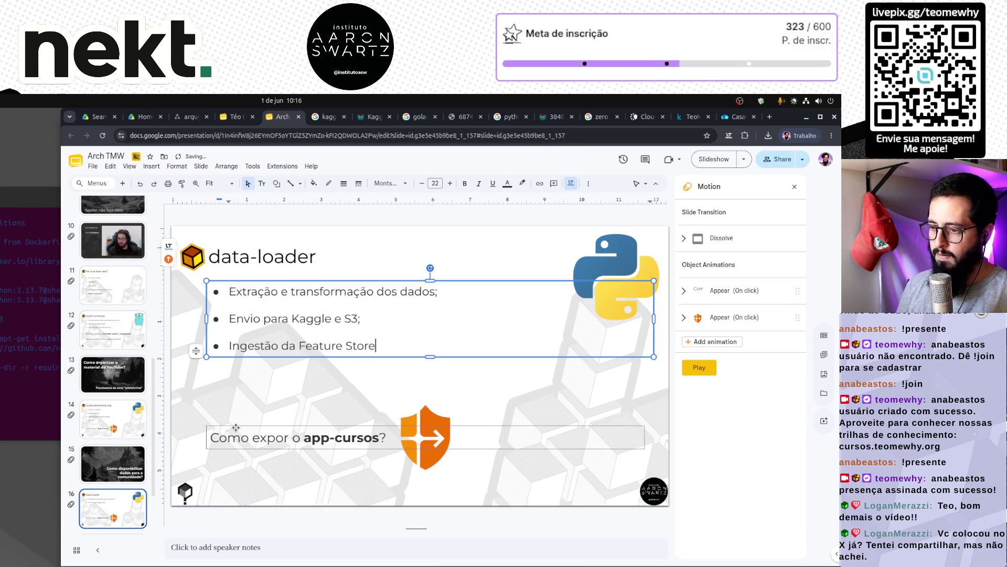
# Delete the 'Como expor o app-cursos?' text box and the orange shield image.
pyautogui.click(308, 438)
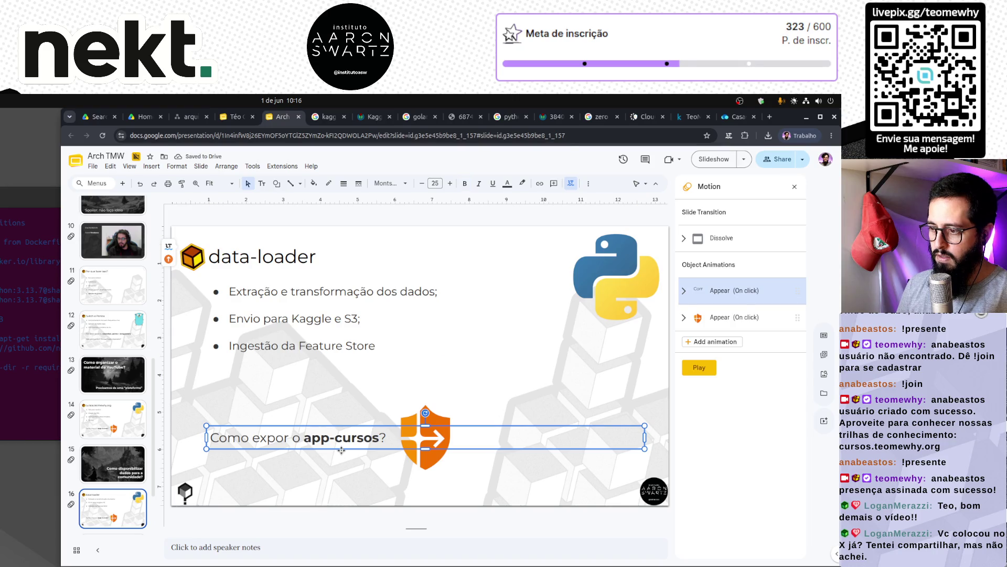
pyautogui.press('Escape')
pyautogui.press('Delete')
pyautogui.click(432, 441)
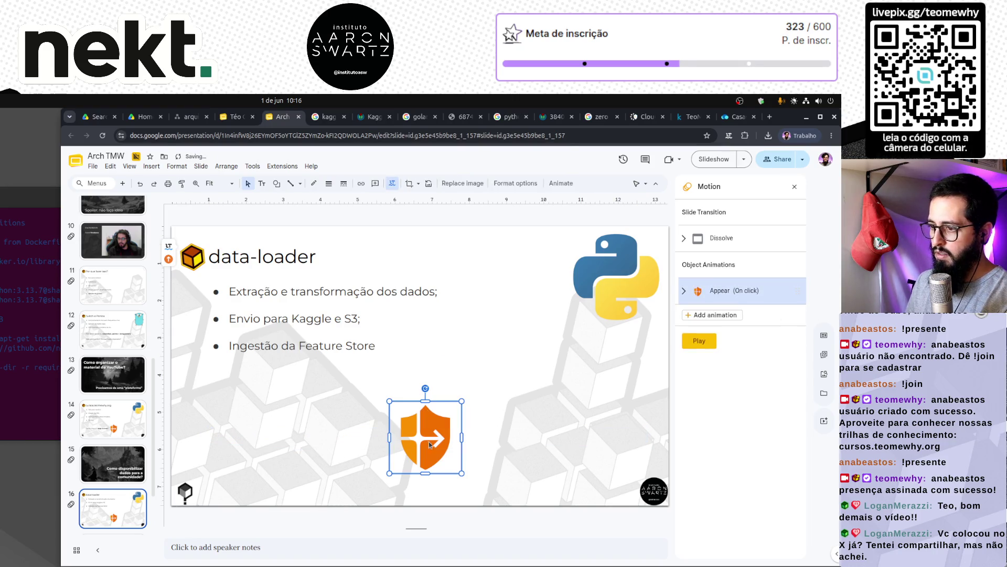
pyautogui.press('Delete')
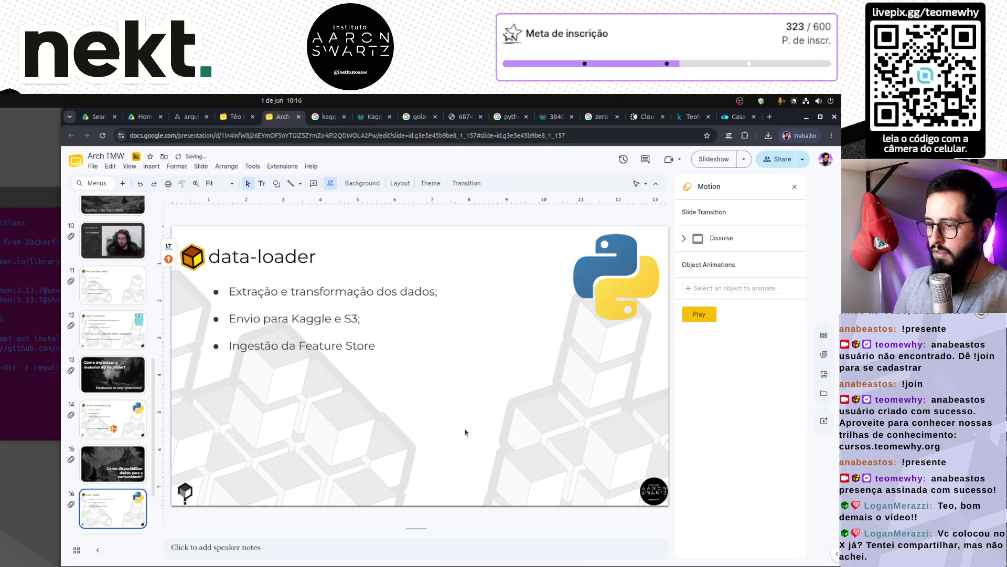
pyautogui.moveTo(735, 122)
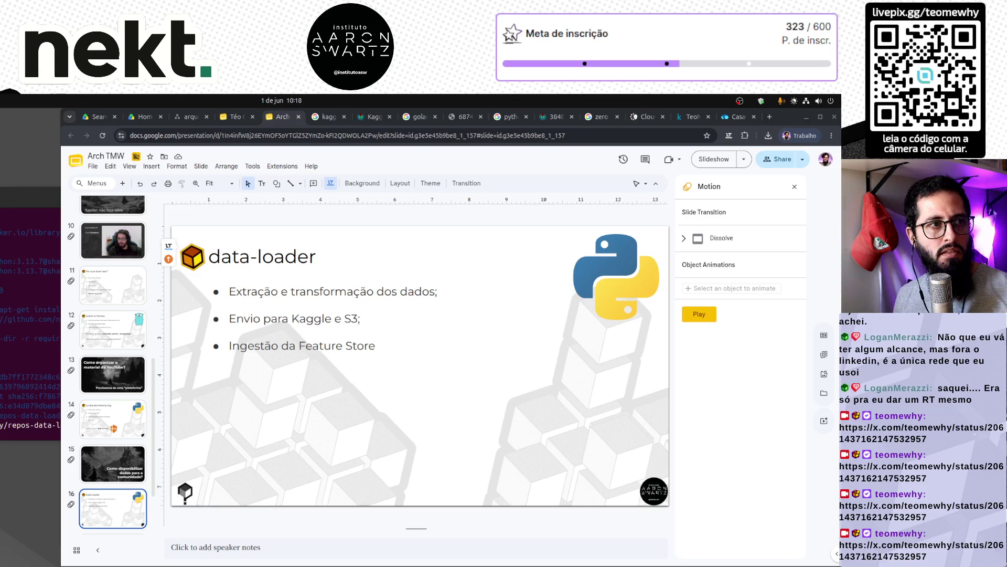
pyautogui.click(388, 438)
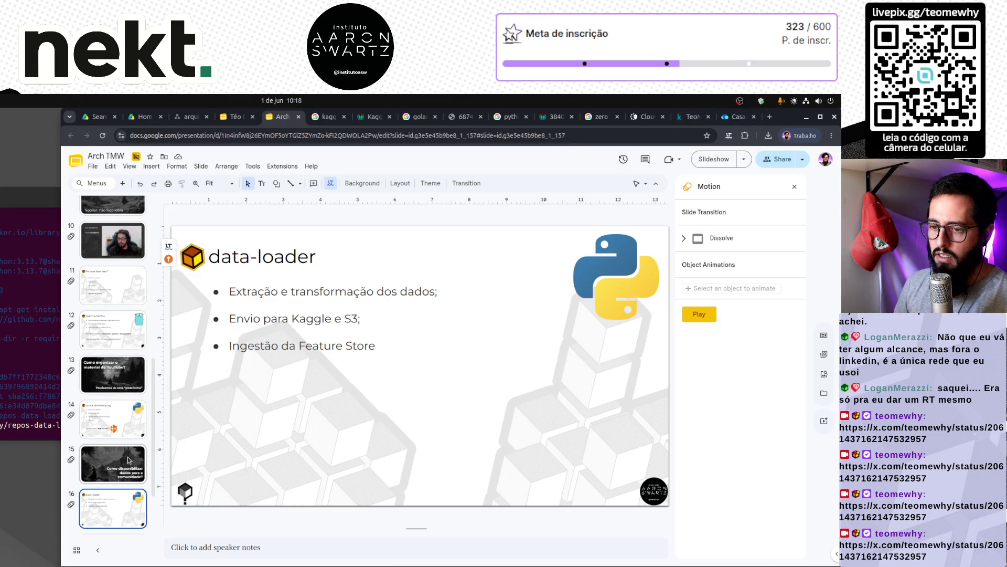
# Switch among the Kaggle, Cloudflare and terminal windows, returning to the Kaggle logo page.
pyautogui.click(690, 117)
pyautogui.click(647, 116)
pyautogui.click(600, 116)
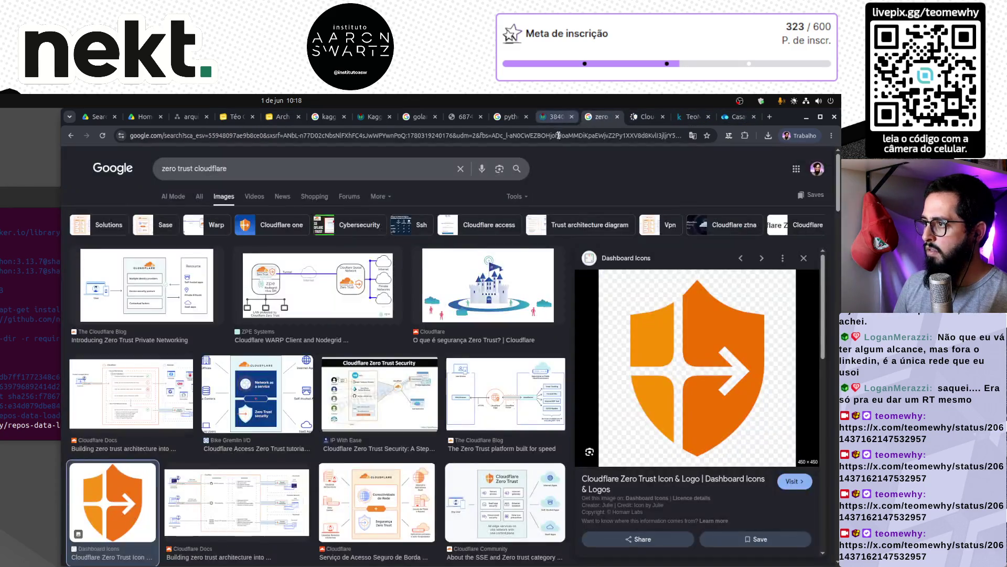
pyautogui.click(47, 396)
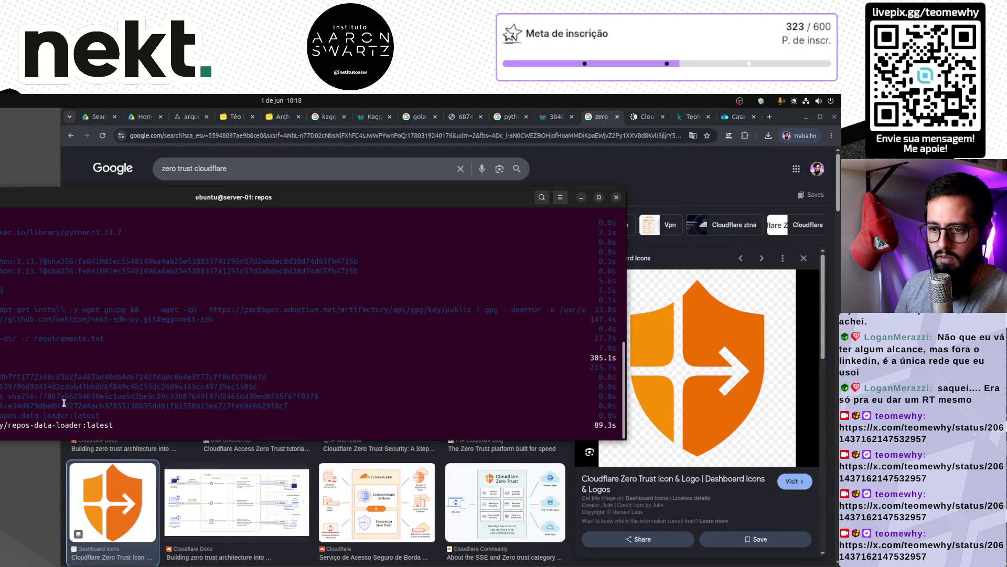
pyautogui.hotkey('alt', 'Tab')
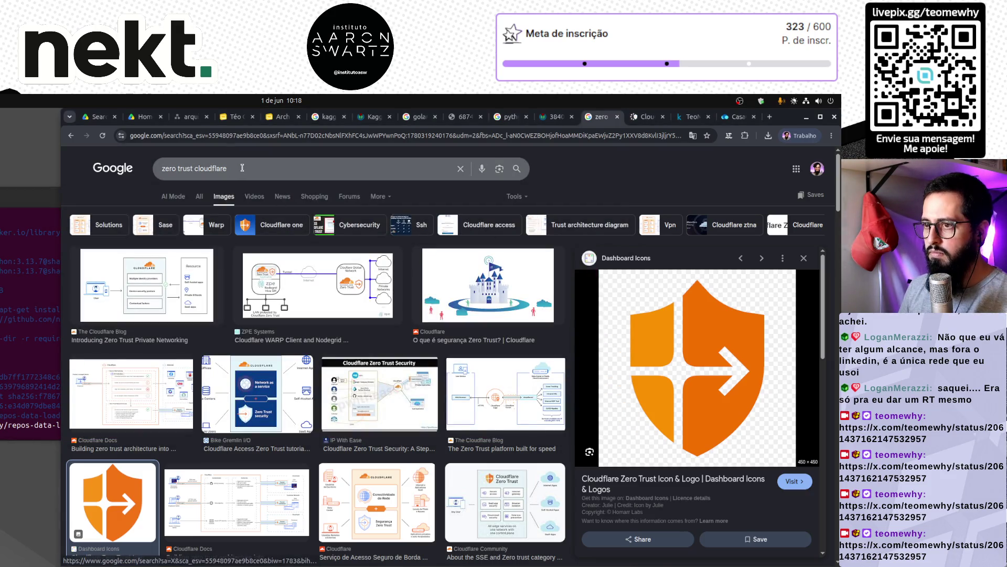
pyautogui.scroll(4, 602, 120)
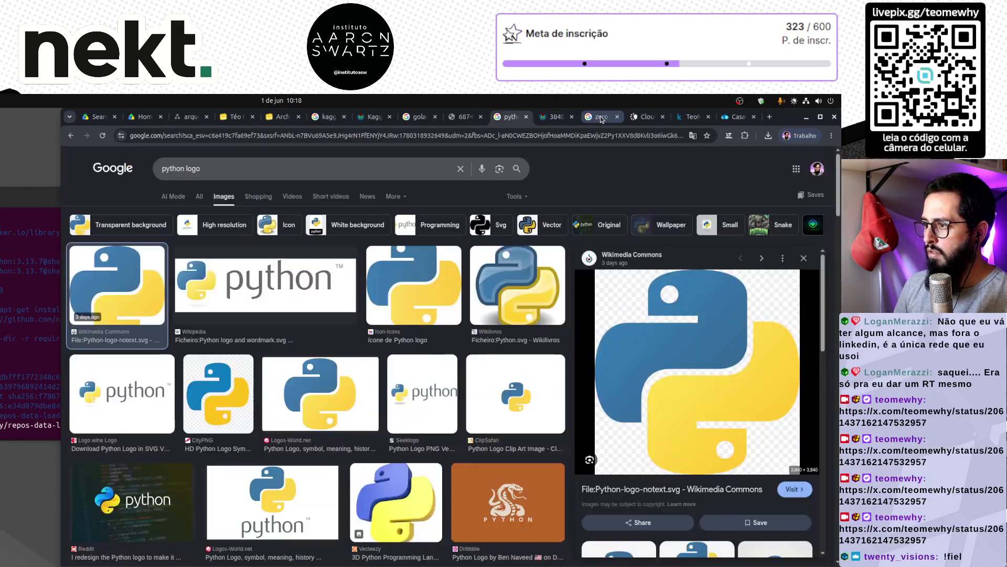
pyautogui.scroll(1, 601, 120)
pyautogui.scroll(-2, 602, 120)
pyautogui.scroll(2, 602, 120)
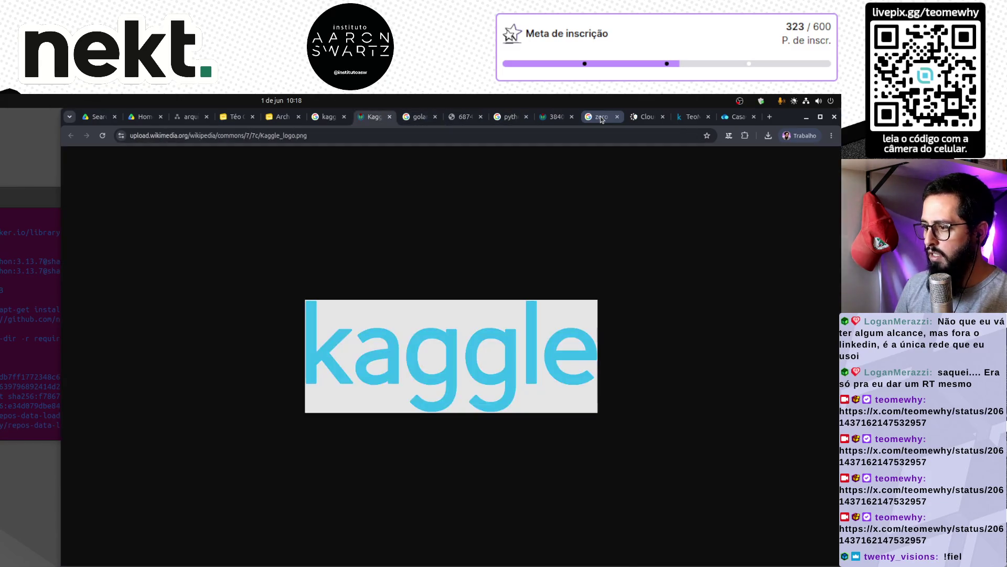
# Copy the Kaggle logo image, paste it onto the data-loader slide and move it below the bullets.
pyautogui.rightClick(392, 358)
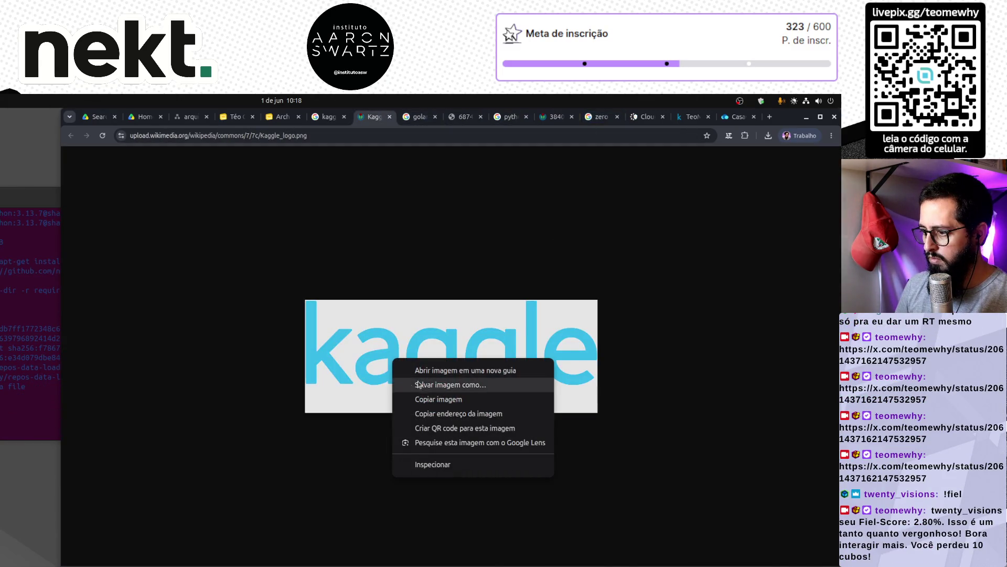
pyautogui.click(428, 401)
pyautogui.hotkey('ctrl', 'pageup')
pyautogui.hotkey('ctrl', 'pageup')
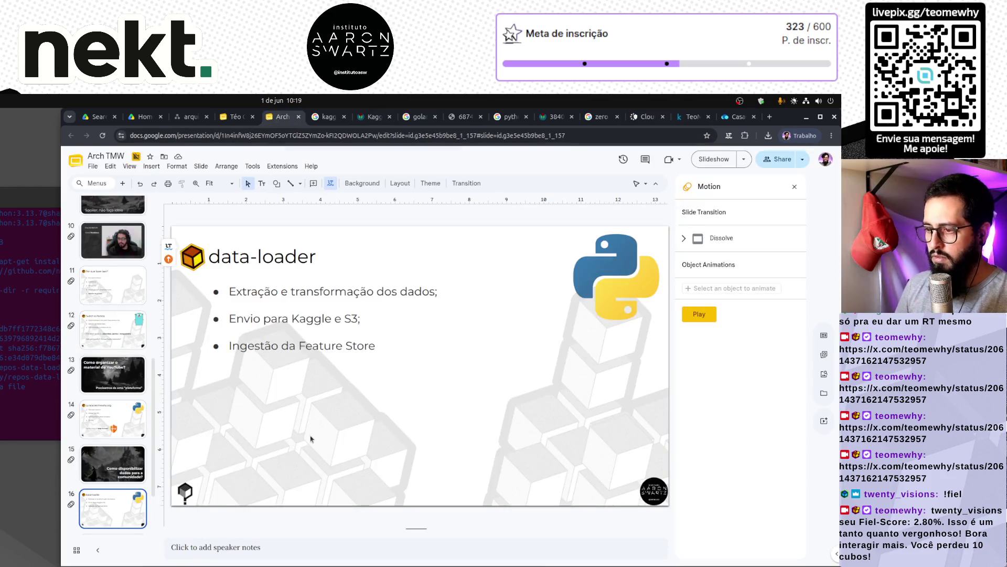
pyautogui.hotkey('ctrl', 'v')
pyautogui.moveTo(350, 419)
pyautogui.mouseDown()
pyautogui.moveTo(381, 449)
pyautogui.moveTo(356, 437)
pyautogui.moveTo(285, 439)
pyautogui.moveTo(300, 439)
pyautogui.mouseUp()
# Deselect the placed Kaggle logo and bring up the GNOME overview.
pyautogui.press('Escape')
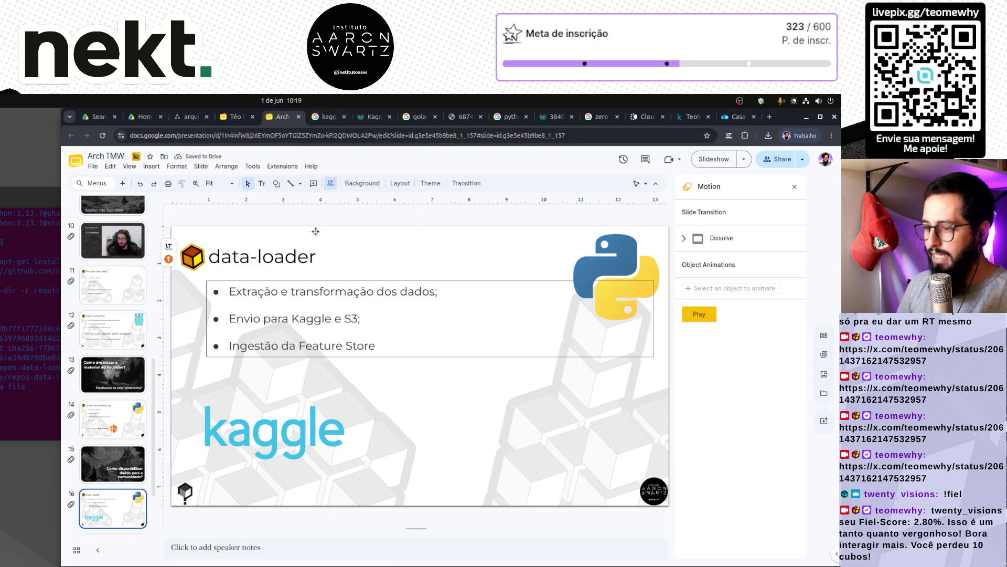
pyautogui.press('super')
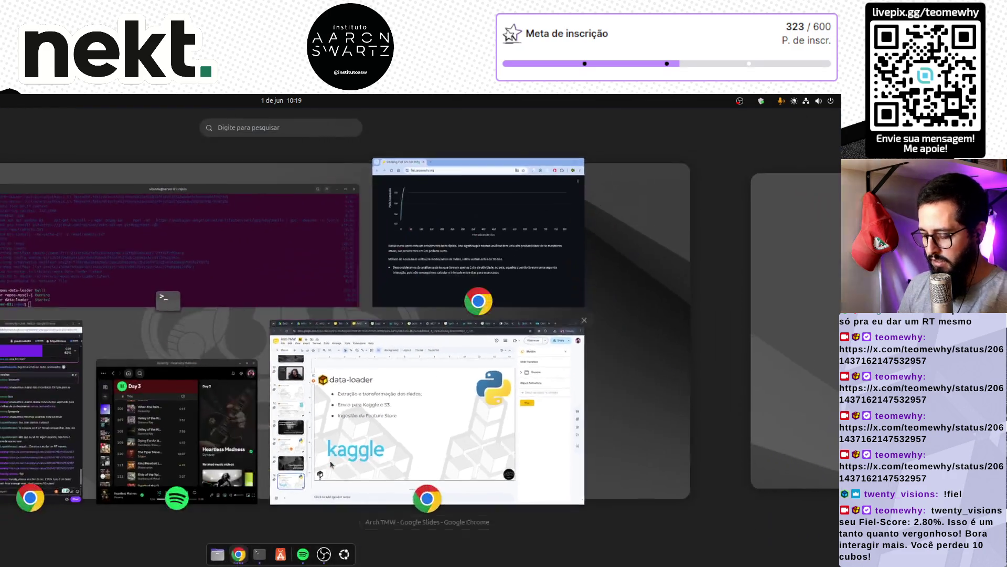
# Search Activities for 'nekt' and 'logo', cancel, return to Chrome, then Alt+Tab to the server-01 terminal.
pyautogui.write('nekt')
pyautogui.press('Down')
pyautogui.press('Down')
pyautogui.press('Down')
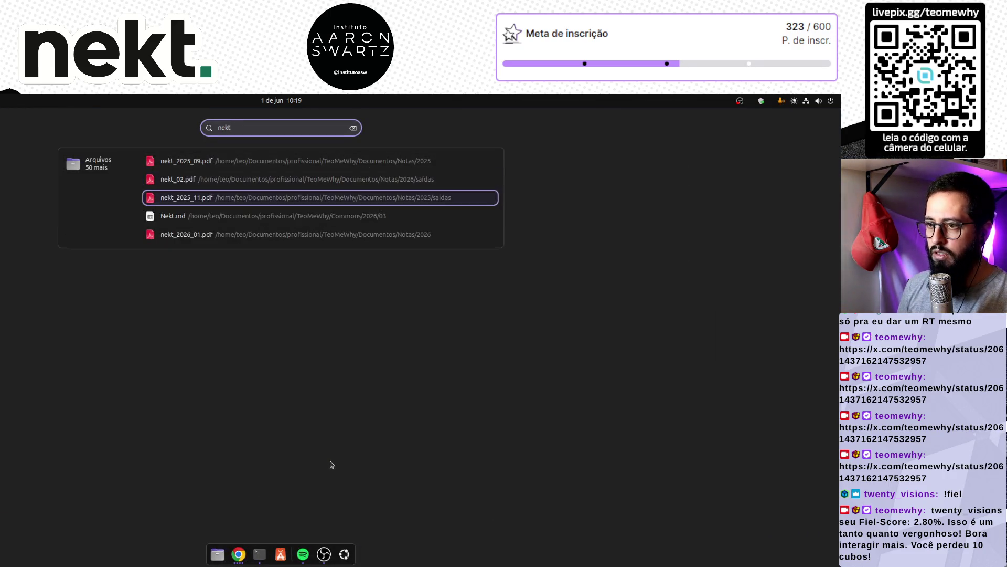
pyautogui.press('Escape')
pyautogui.write('logo')
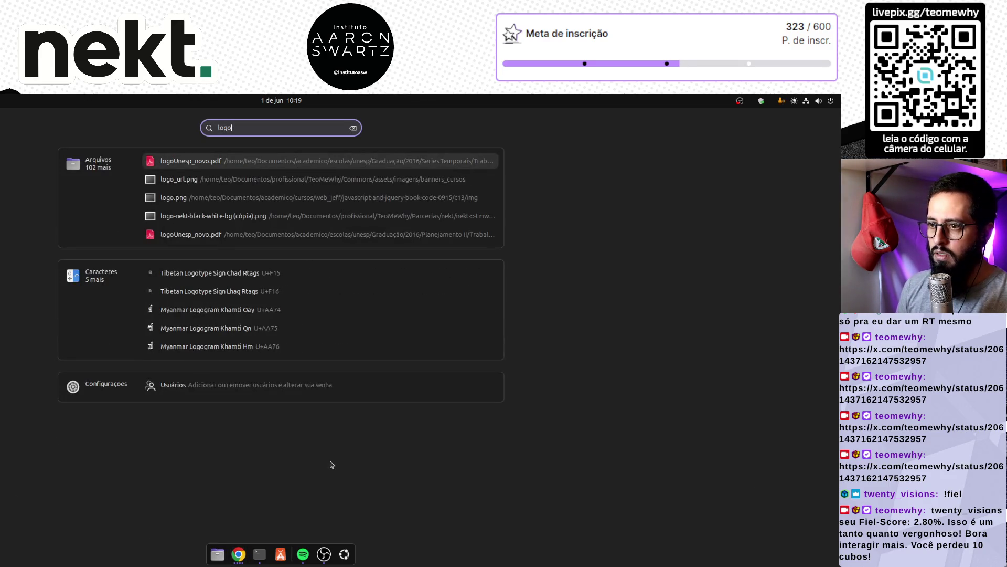
pyautogui.press('Escape')
pyautogui.click(331, 464)
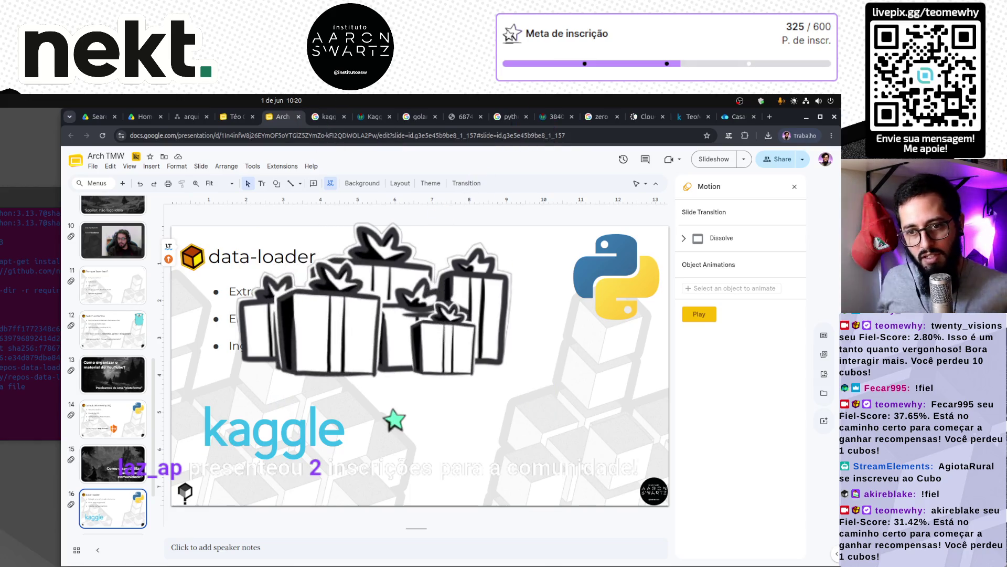
pyautogui.hotkey('alt', 'Tab')
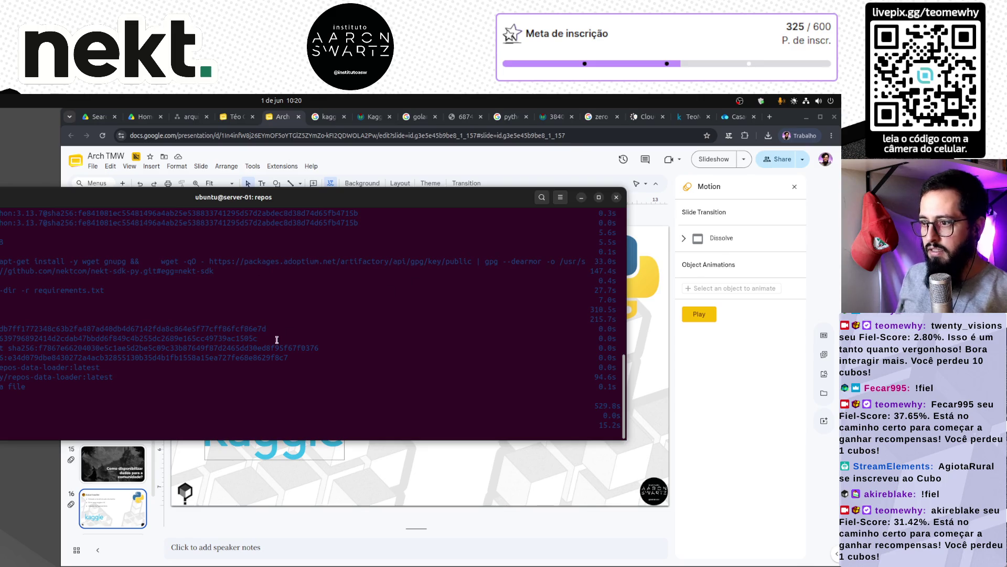
# List running containers with 'sudo docker ps', correcting typos in the command.
pyautogui.moveTo(186, 200); pyautogui.dragTo(425, 186)
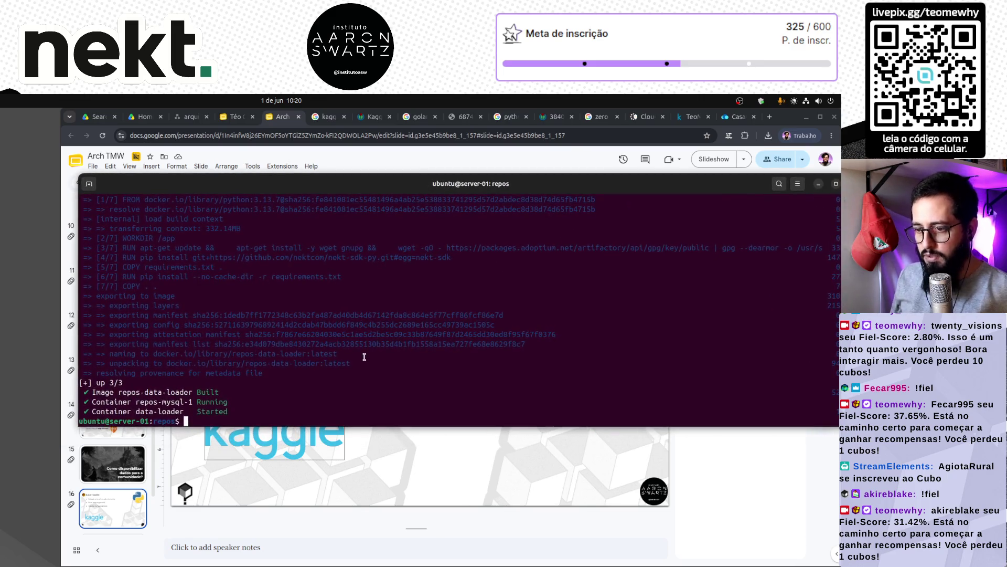
pyautogui.write('docker ps')
pyautogui.press('Return')
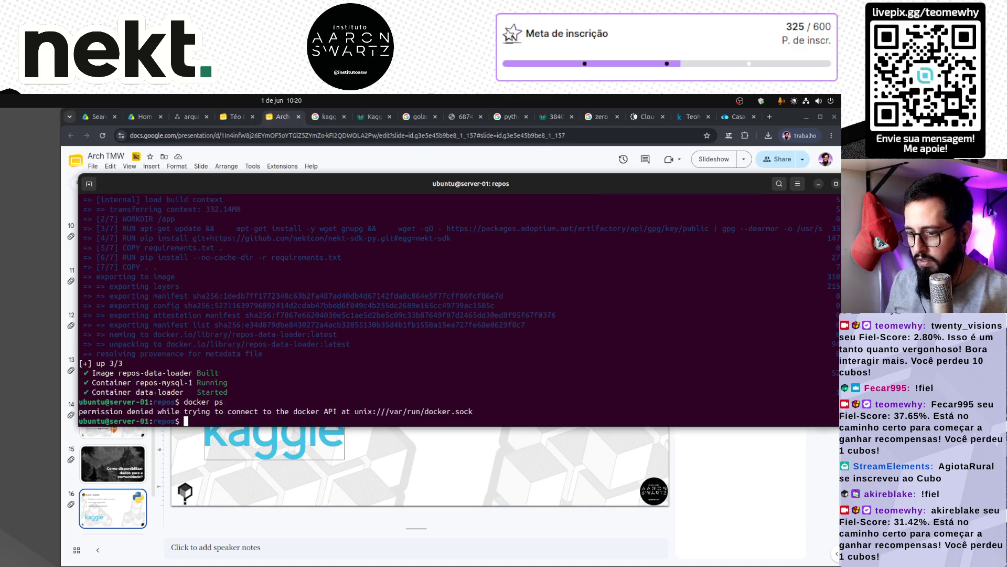
pyautogui.press('Up')
pyautogui.press('Home')
pyautogui.write('sudp')
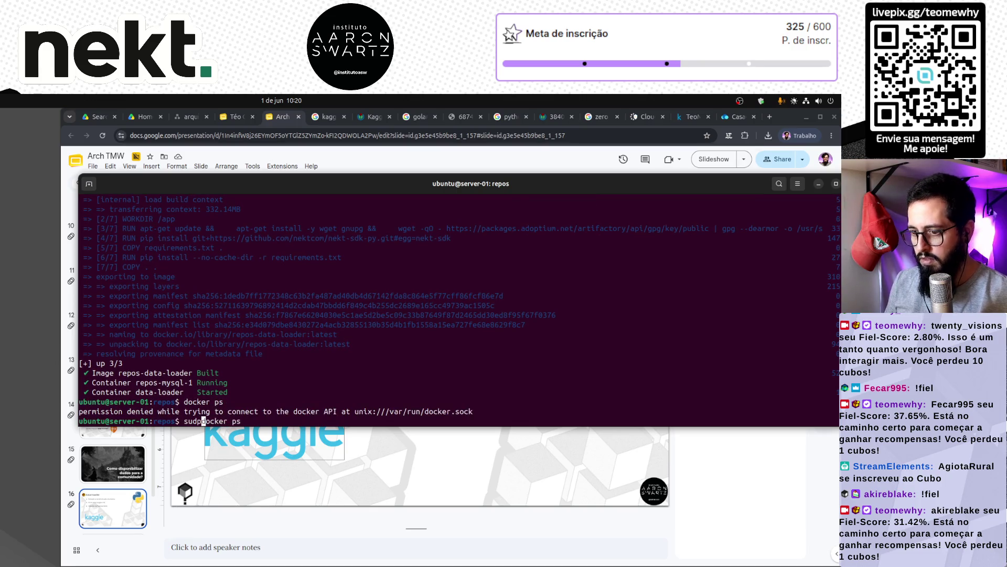
pyautogui.press('BackSpace')
pyautogui.press('BackSpace')
pyautogui.write('o')
pyautogui.press('Return')
pyautogui.press('Up')
pyautogui.press('Home')
pyautogui.press('Right')
pyautogui.press('Right')
pyautogui.write('d')
pyautogui.press('Return')
# Show the data-loader container's logs with 'sudo docker logs' and its pasted container ID.
pyautogui.write('sudo docker logs')
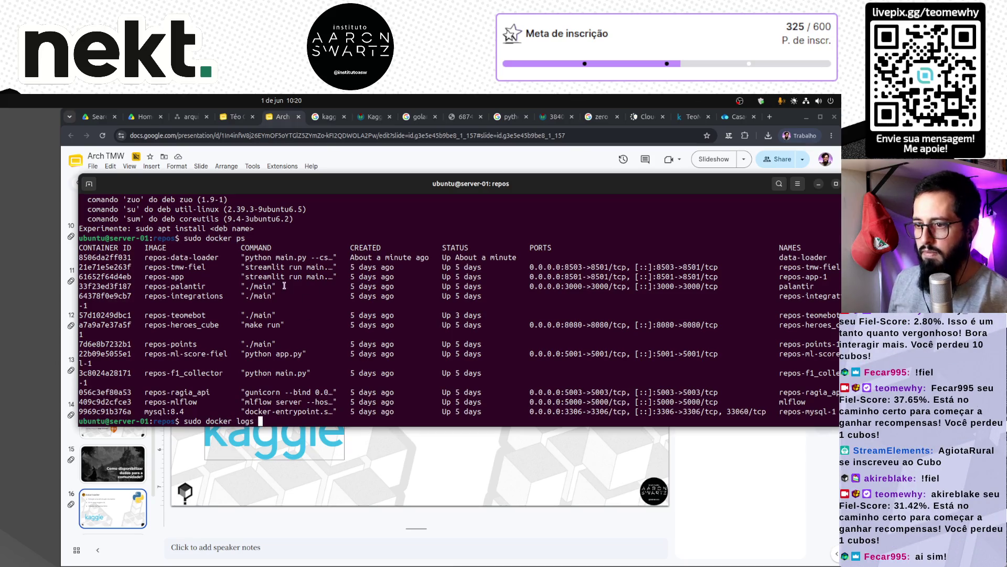
pyautogui.doubleClick(105, 257)
pyautogui.middleClick(407, 394)
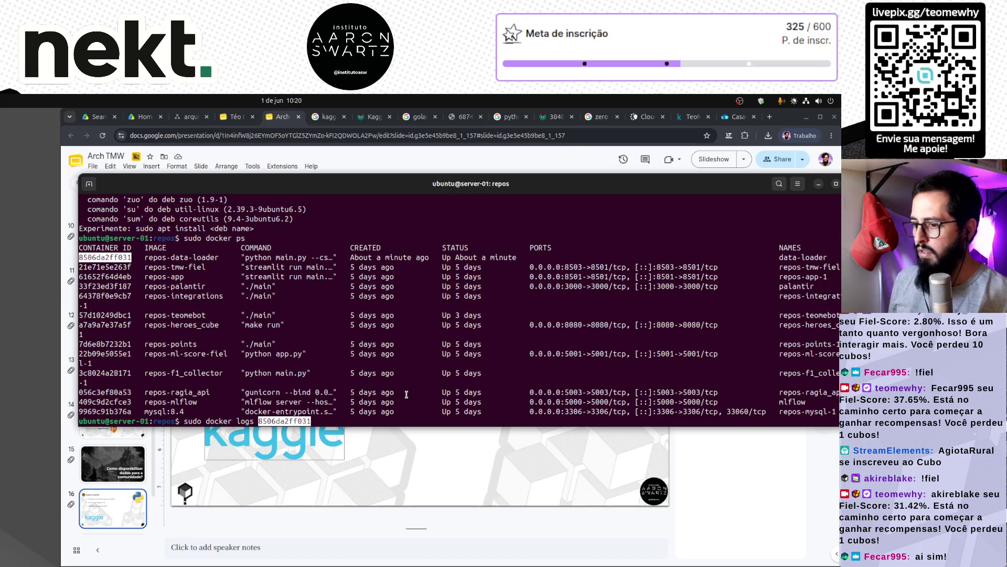
pyautogui.press('Return')
# Rerun 'sudo docker logs 8506da2ff031' repeatedly to follow upload, S3 and feature-store progress.
pyautogui.press('Up')
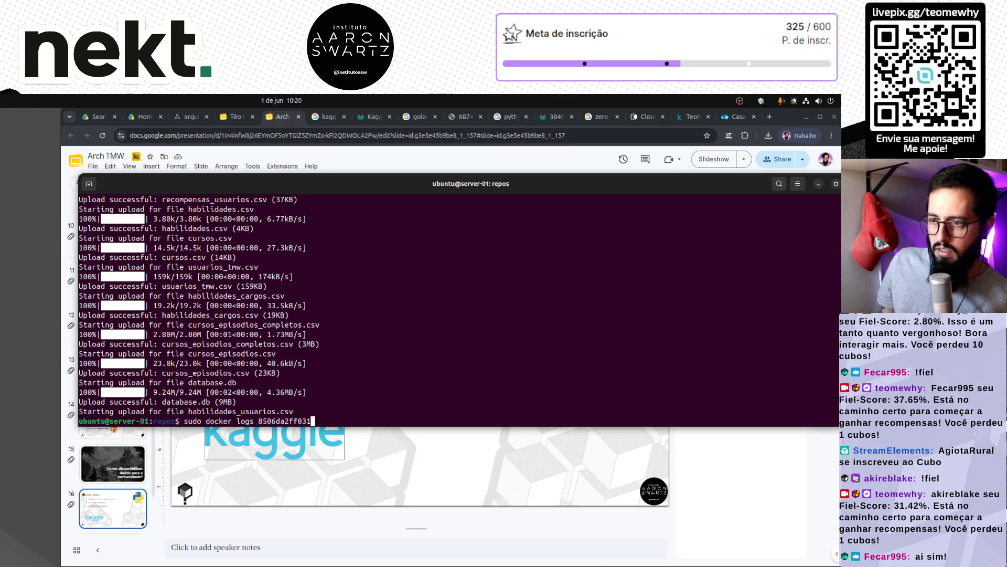
pyautogui.press('Return')
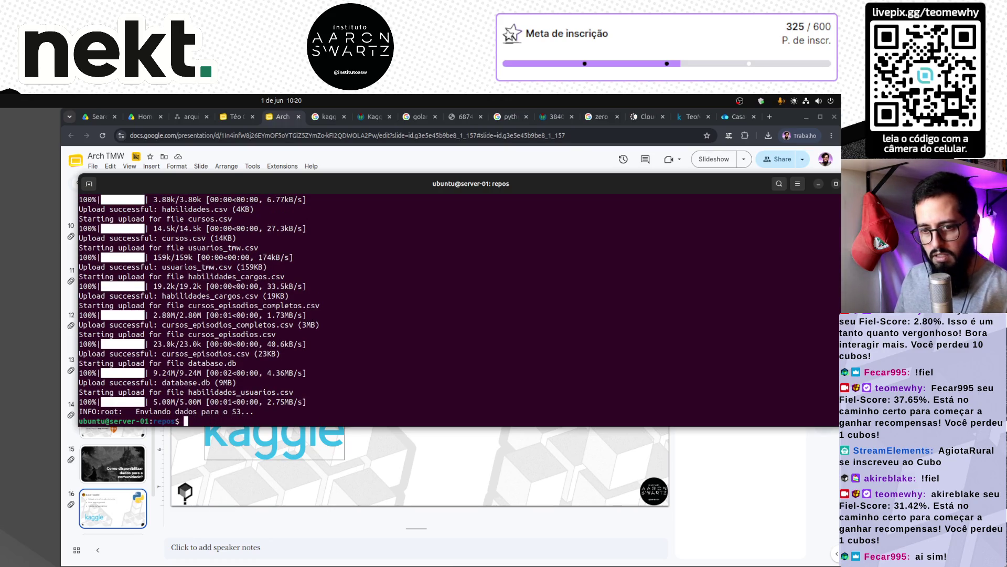
pyautogui.write('sudo docker logs 8506da2ff031')
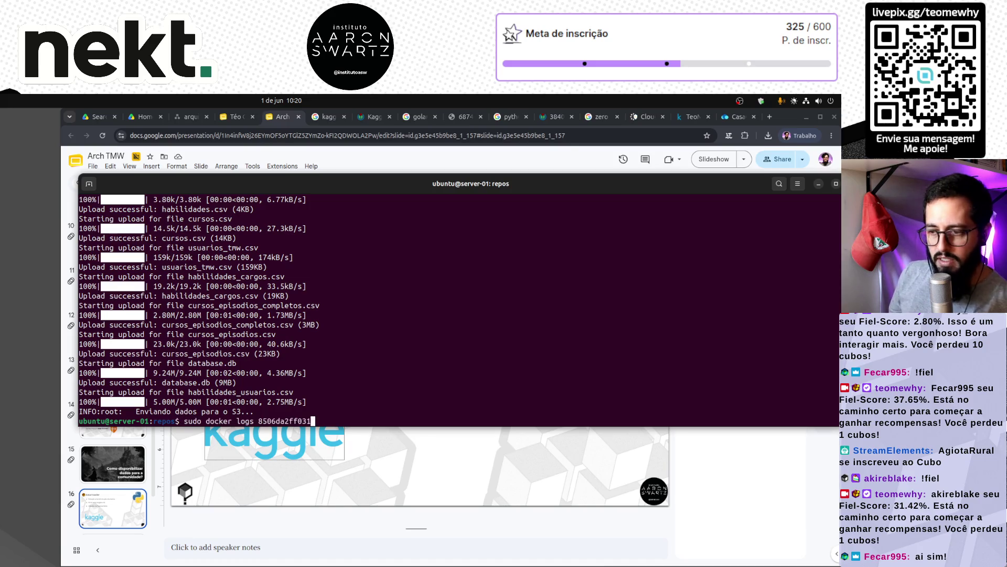
pyautogui.hotkey('ctrl', 'u')
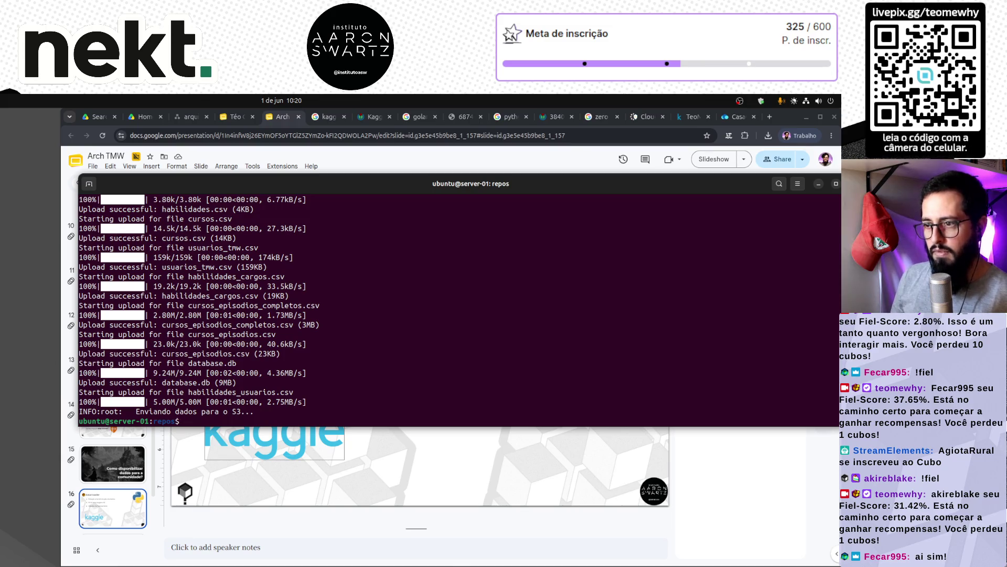
pyautogui.hotkey('ctrl', 'y')
pyautogui.press('Return')
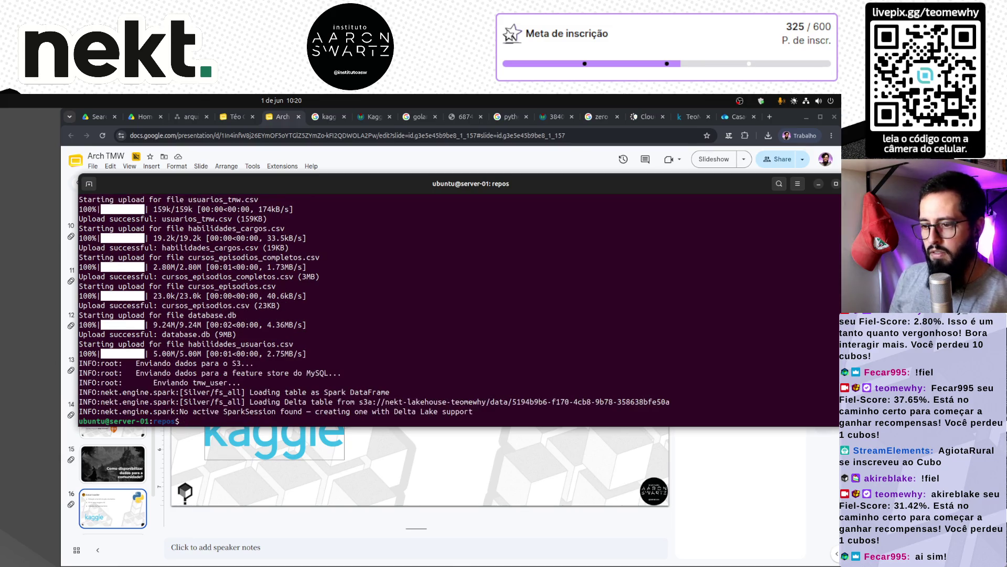
pyautogui.press('Up')
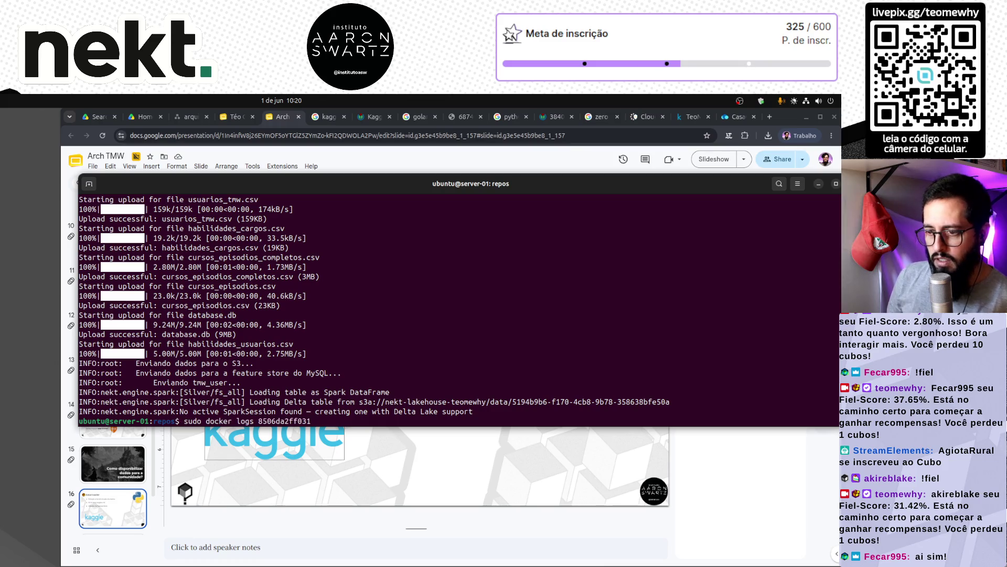
pyautogui.press('Return')
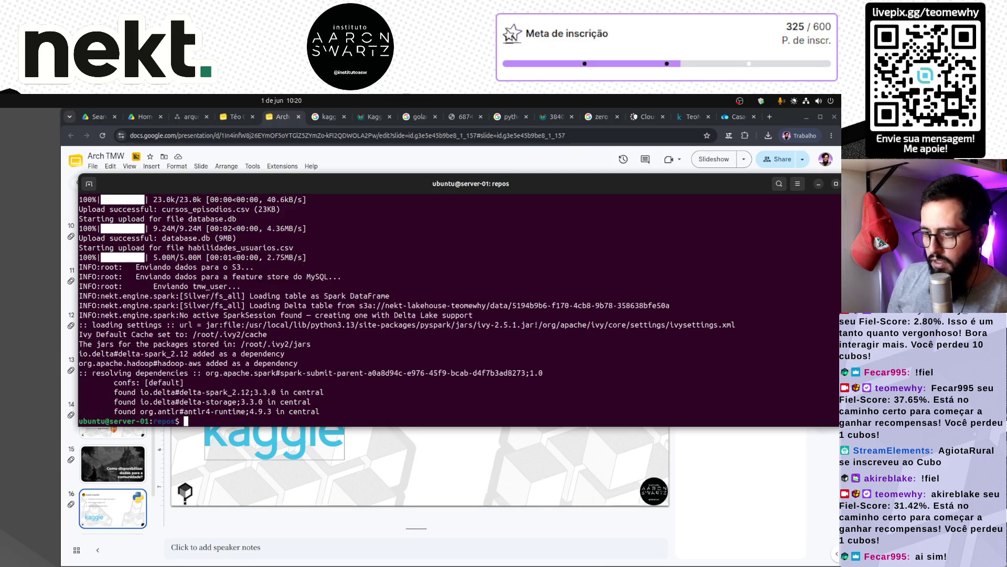